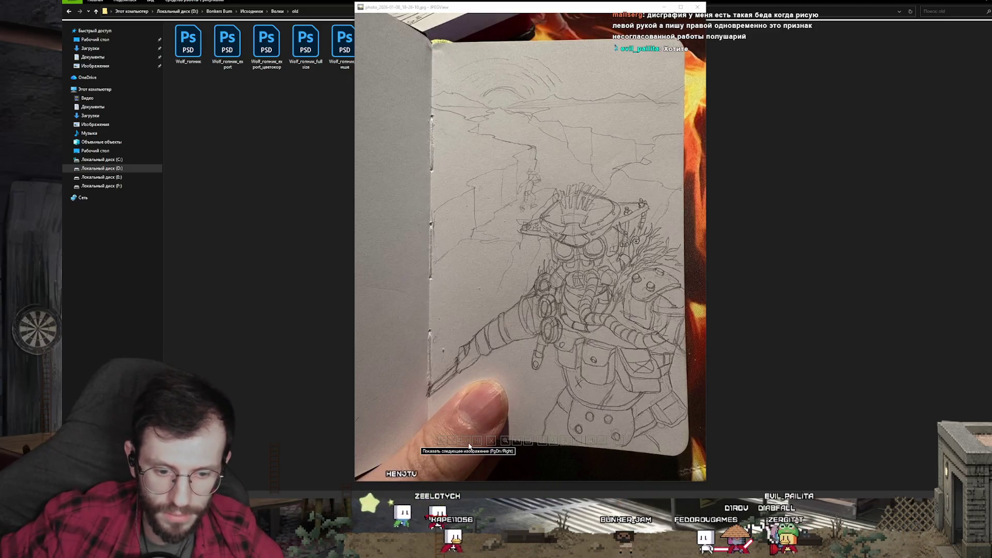
- Advance two photos to the red-outlined ink drawing, then close the XnView viewer
{"action": "left_click", "coordinate": [467, 442]}
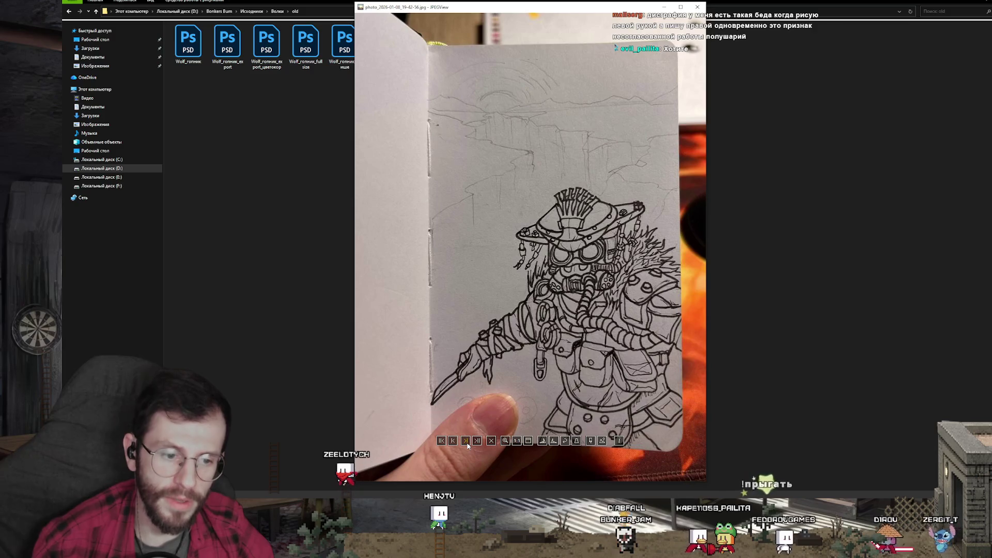
{"action": "left_click", "coordinate": [467, 442]}
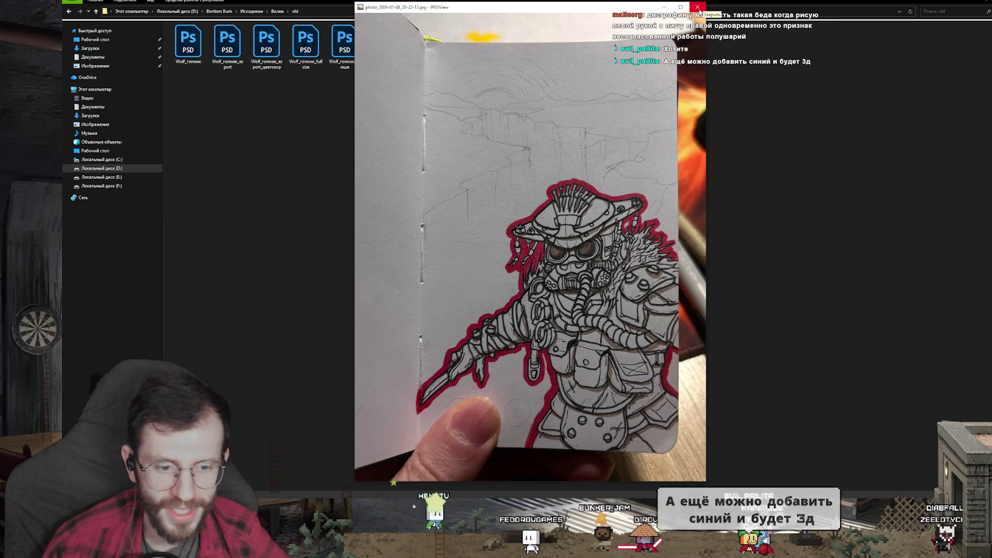
{"action": "left_click", "coordinate": [701, 9]}
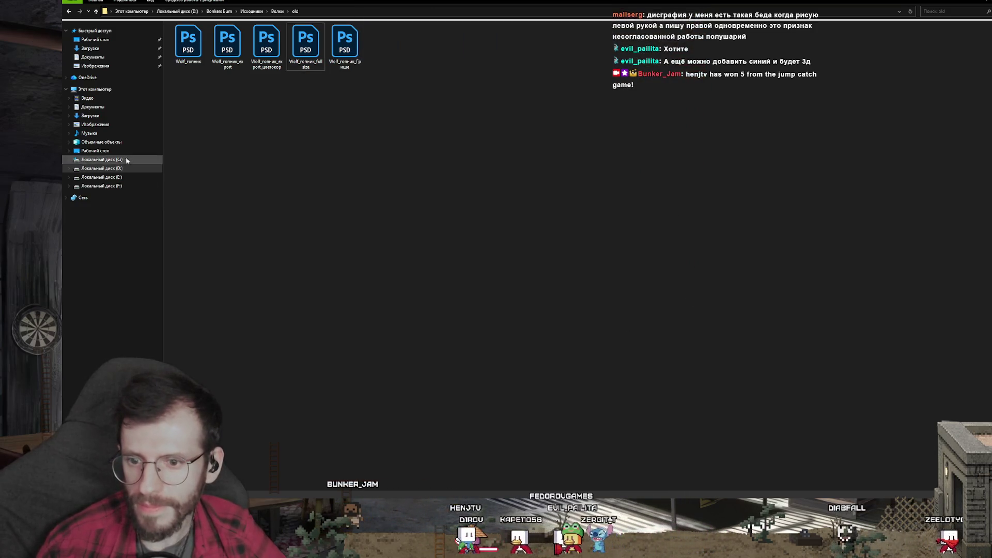
- Show the root of drive D in Explorer, then return to the Spine wolf bar scene
{"action": "left_click", "coordinate": [104, 168]}
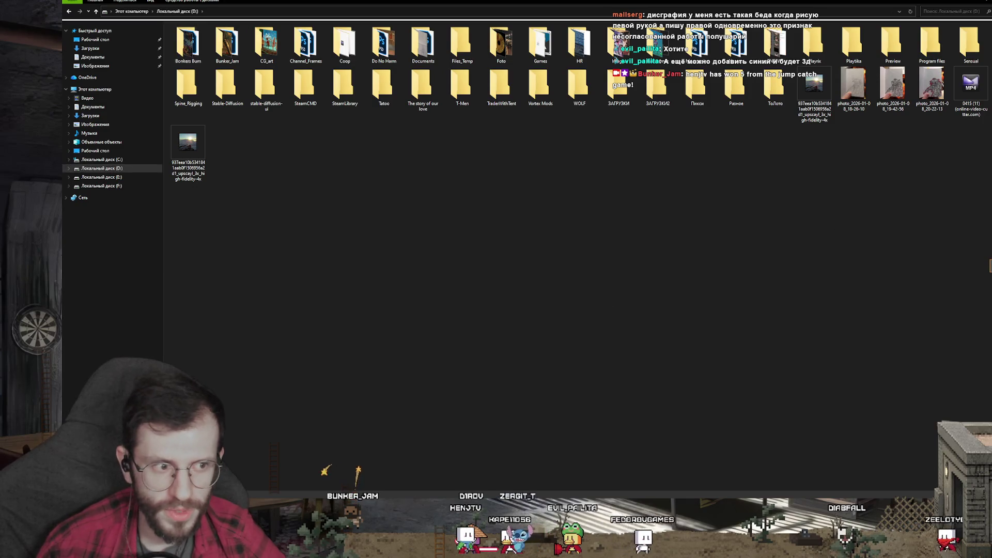
{"action": "left_click_drag", "start_coordinate": [879, 161], "coordinate": [221, 143]}
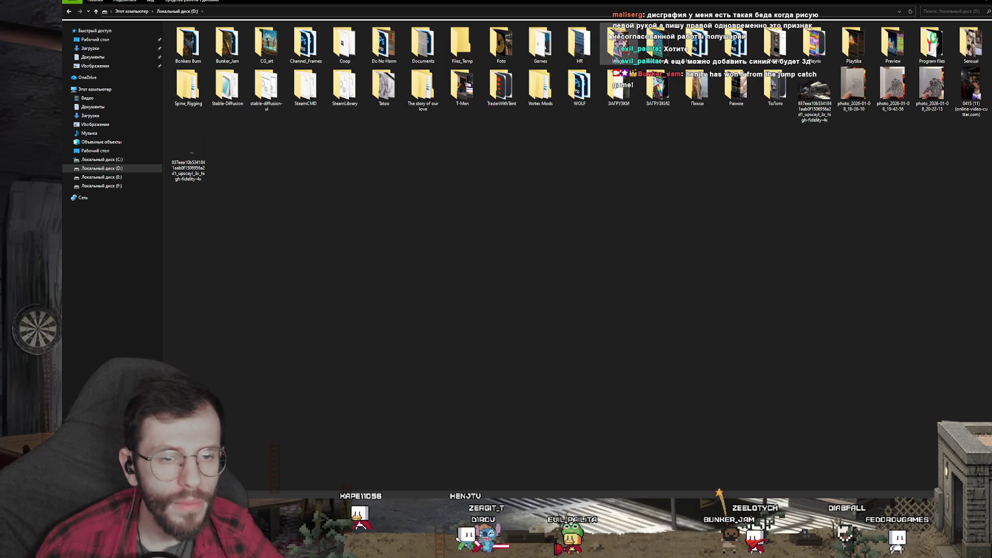
{"action": "key", "text": "alt+Tab"}
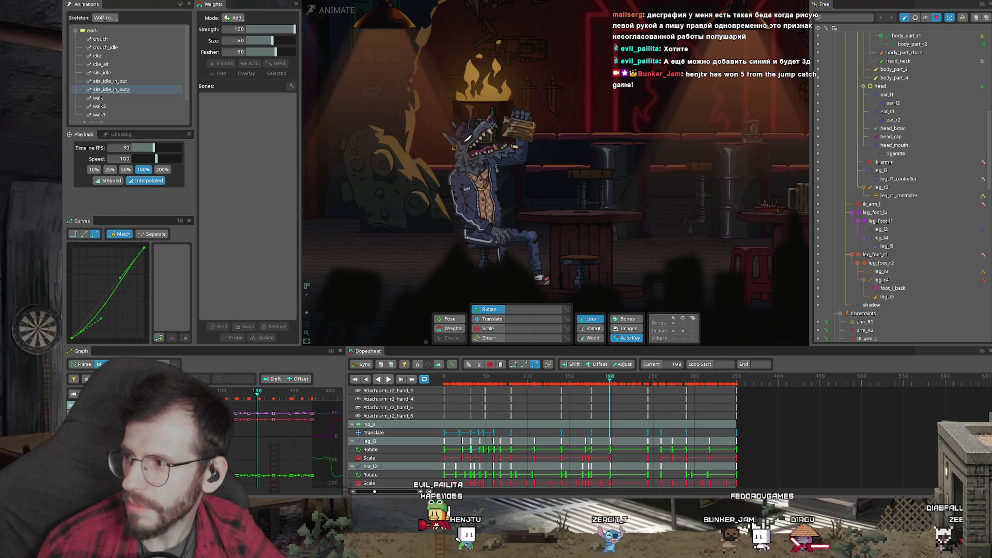
- Bring up the full-screen two-eye splash picture and zoom in on it
{"action": "key", "text": "alt+Tab"}
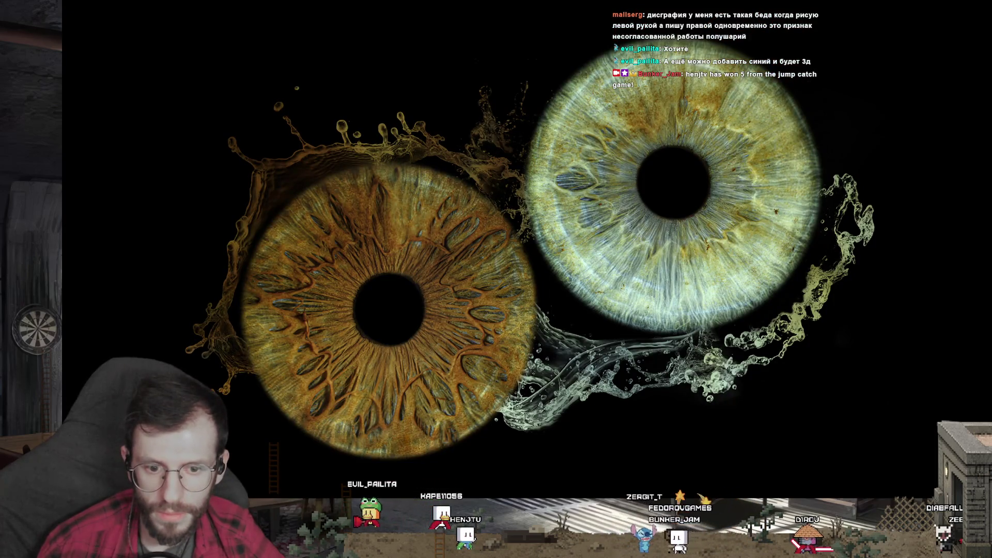
{"action": "scroll", "coordinate": [419, 309], "scroll_direction": "up", "scroll_amount": 1}
{"action": "scroll", "coordinate": [419, 308], "scroll_direction": "up", "scroll_amount": 1}
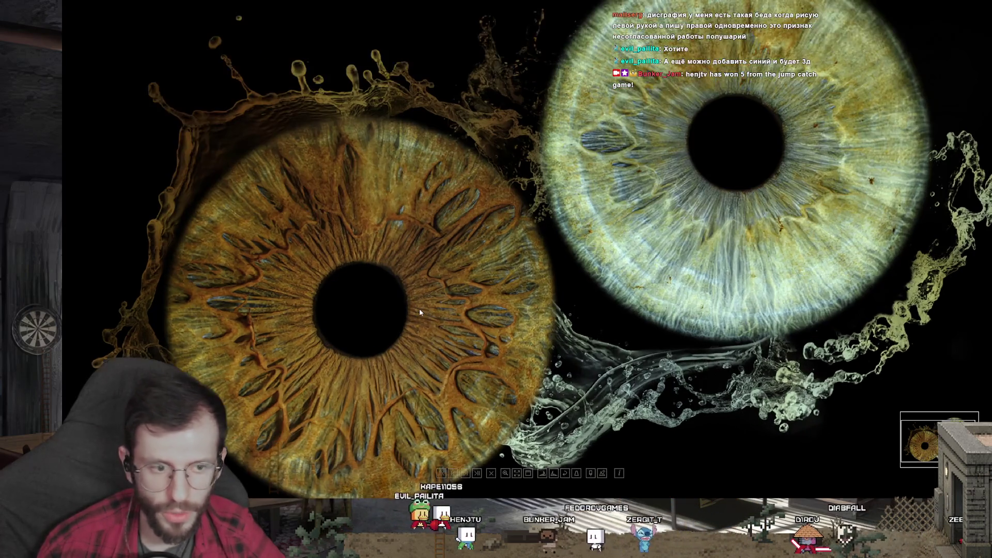
{"action": "scroll", "coordinate": [420, 310], "scroll_direction": "down", "scroll_amount": 1}
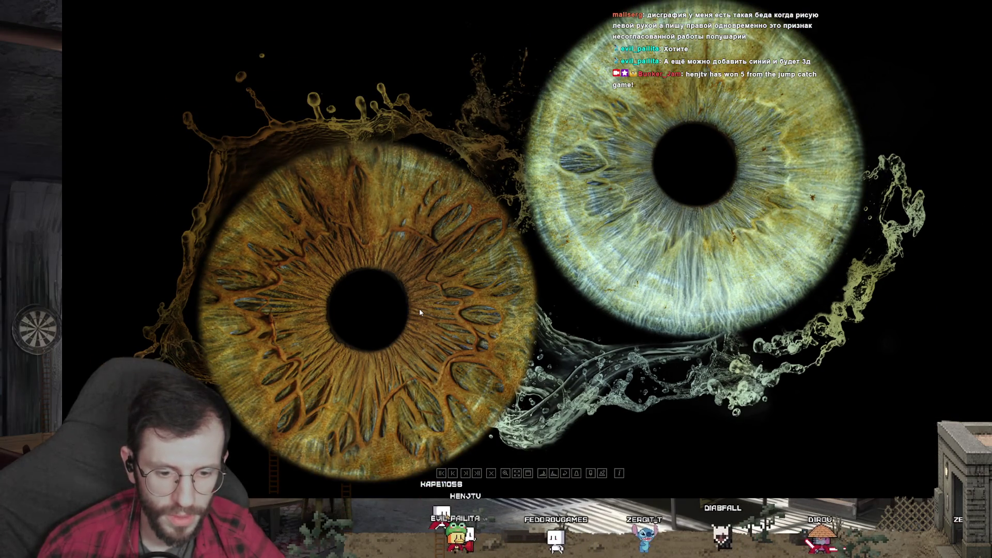
{"action": "scroll", "coordinate": [420, 308], "scroll_direction": "up", "scroll_amount": 2}
{"action": "scroll", "coordinate": [577, 266], "scroll_direction": "down", "scroll_amount": 1}
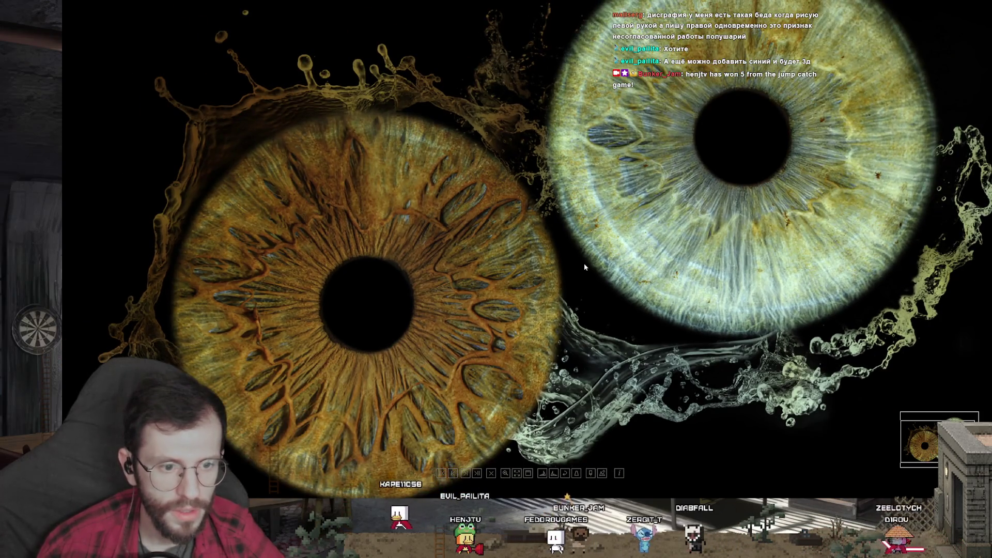
{"action": "left_click_drag", "start_coordinate": [585, 267], "coordinate": [544, 274]}
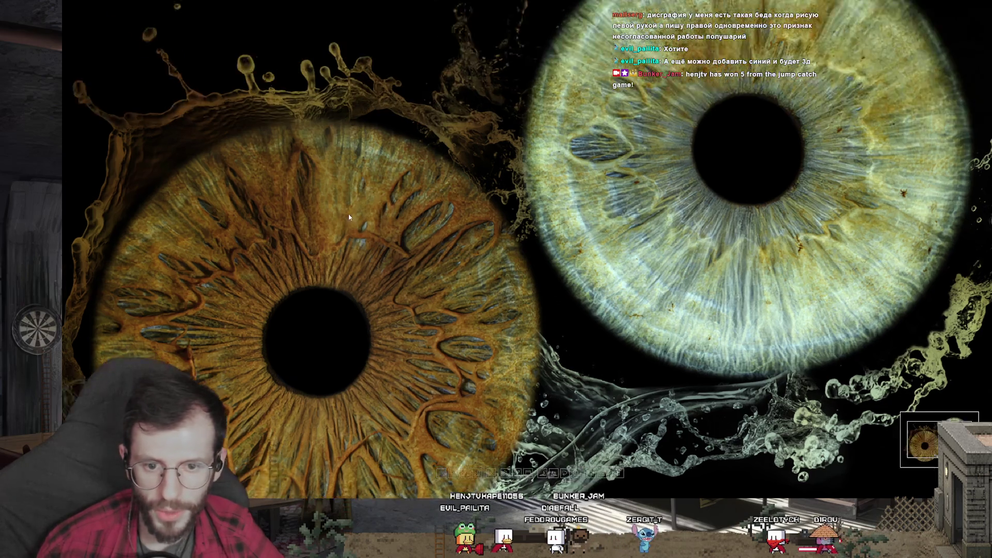
- Pan across the orange iris close-up, then zoom out to show both eyes whole
{"action": "scroll", "coordinate": [372, 261], "scroll_direction": "up", "scroll_amount": 4}
{"action": "scroll", "coordinate": [377, 175], "scroll_direction": "down", "scroll_amount": 3}
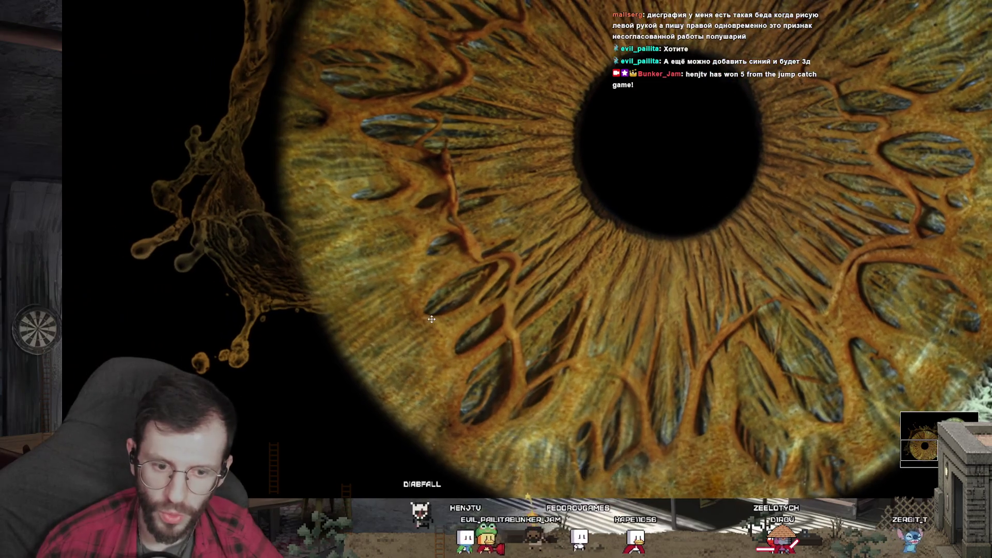
{"action": "mouse_move", "coordinate": [437, 317]}
{"action": "left_mouse_down"}
{"action": "mouse_move", "coordinate": [298, 318]}
{"action": "mouse_move", "coordinate": [200, 293]}
{"action": "left_mouse_up"}
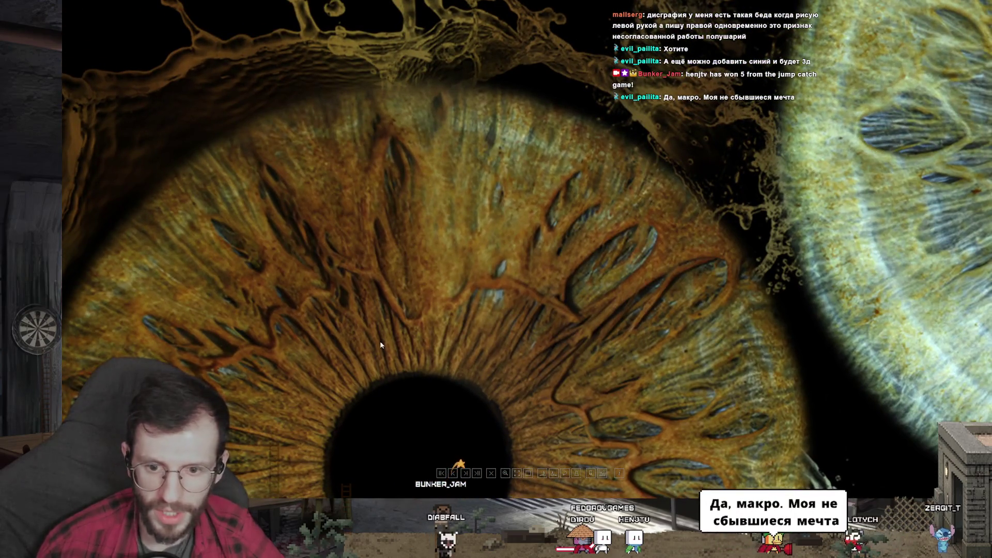
{"action": "scroll", "coordinate": [367, 237], "scroll_direction": "down", "scroll_amount": 2}
{"action": "scroll", "coordinate": [360, 247], "scroll_direction": "down", "scroll_amount": 1}
{"action": "scroll", "coordinate": [361, 252], "scroll_direction": "down", "scroll_amount": 1}
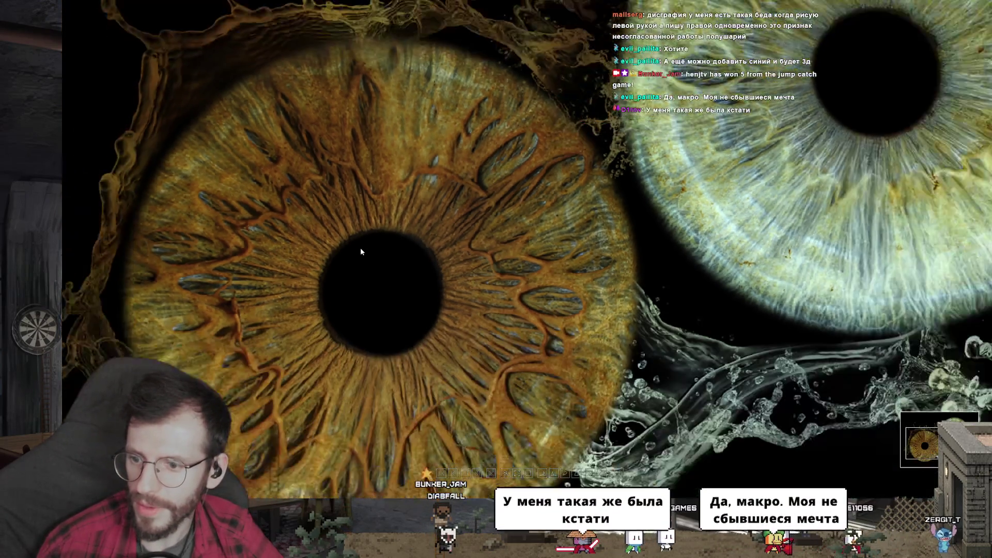
{"action": "scroll", "coordinate": [361, 249], "scroll_direction": "down", "scroll_amount": 1}
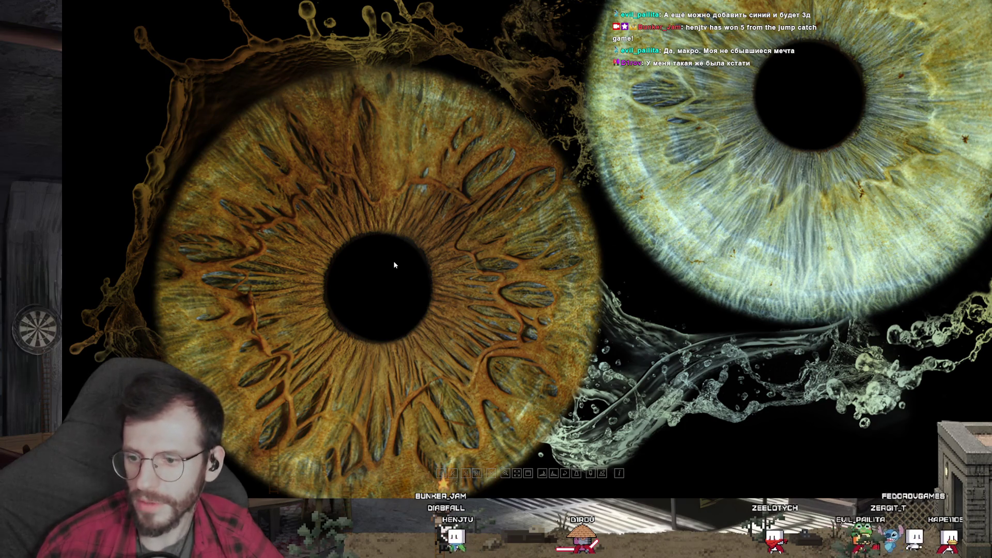
{"action": "scroll", "coordinate": [393, 265], "scroll_direction": "down", "scroll_amount": 1}
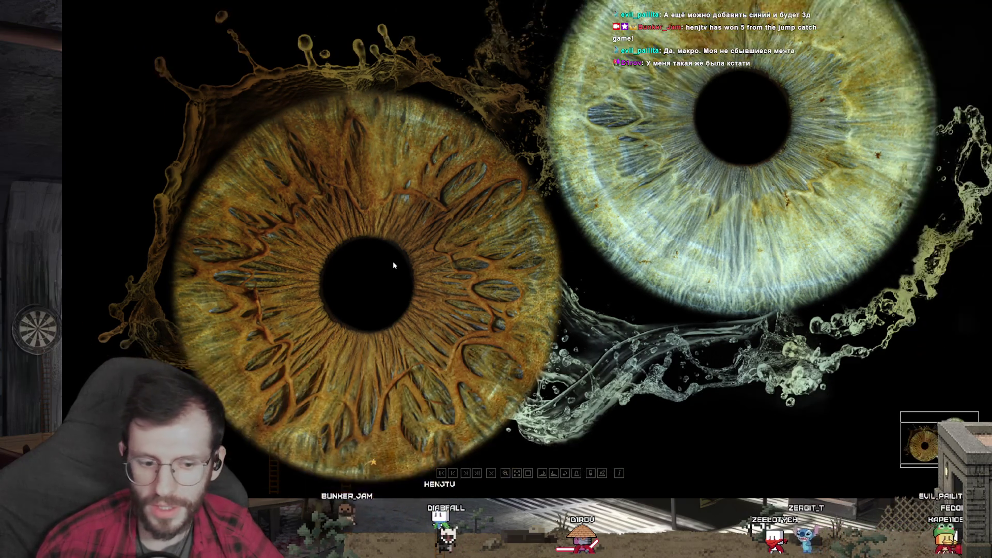
{"action": "scroll", "coordinate": [393, 265], "scroll_direction": "down", "scroll_amount": 1}
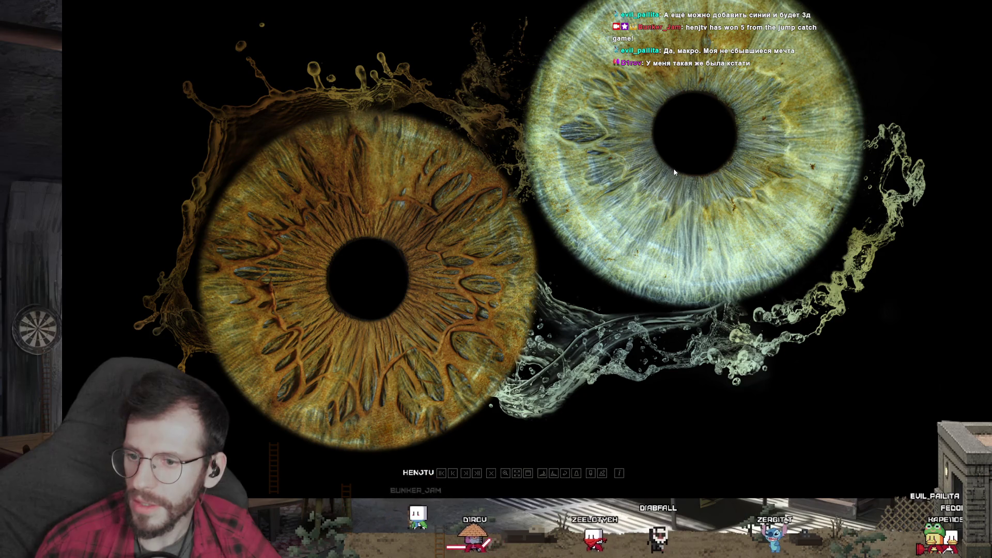
- Zoom in and centre the view on the green iris close-up
{"action": "scroll", "coordinate": [715, 180], "scroll_direction": "up", "scroll_amount": 2}
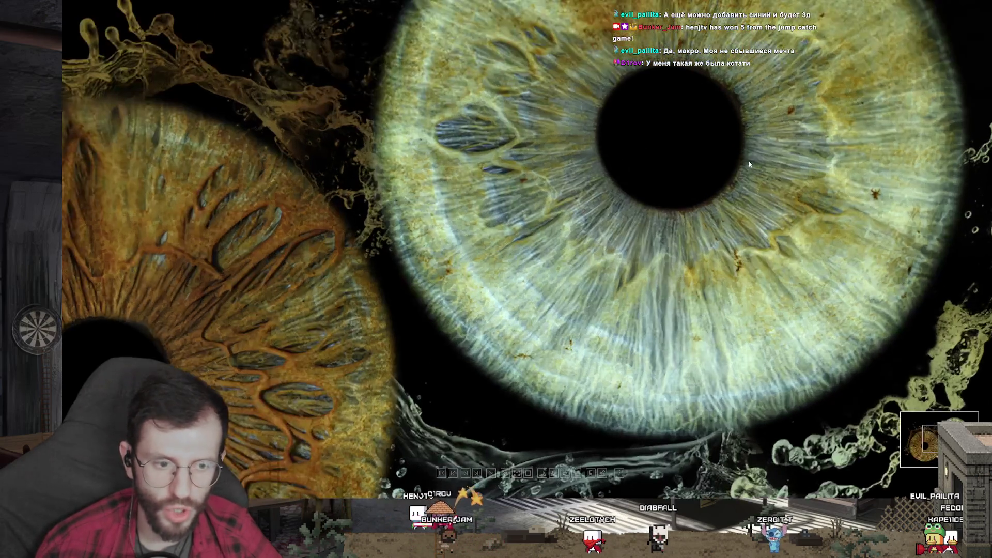
{"action": "scroll", "coordinate": [566, 267], "scroll_direction": "up", "scroll_amount": 1}
{"action": "mouse_move", "coordinate": [565, 266]}
{"action": "left_mouse_down"}
{"action": "mouse_move", "coordinate": [508, 244]}
{"action": "mouse_move", "coordinate": [572, 243]}
{"action": "left_mouse_up"}
{"action": "scroll", "coordinate": [570, 248], "scroll_direction": "down", "scroll_amount": 1}
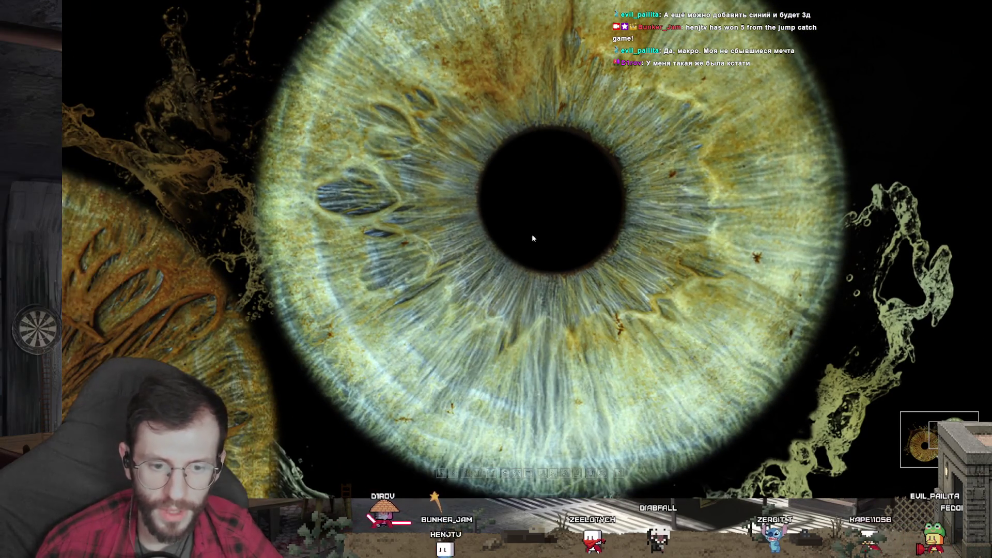
{"action": "scroll", "coordinate": [538, 228], "scroll_direction": "up", "scroll_amount": 2}
{"action": "scroll", "coordinate": [497, 257], "scroll_direction": "down", "scroll_amount": 1}
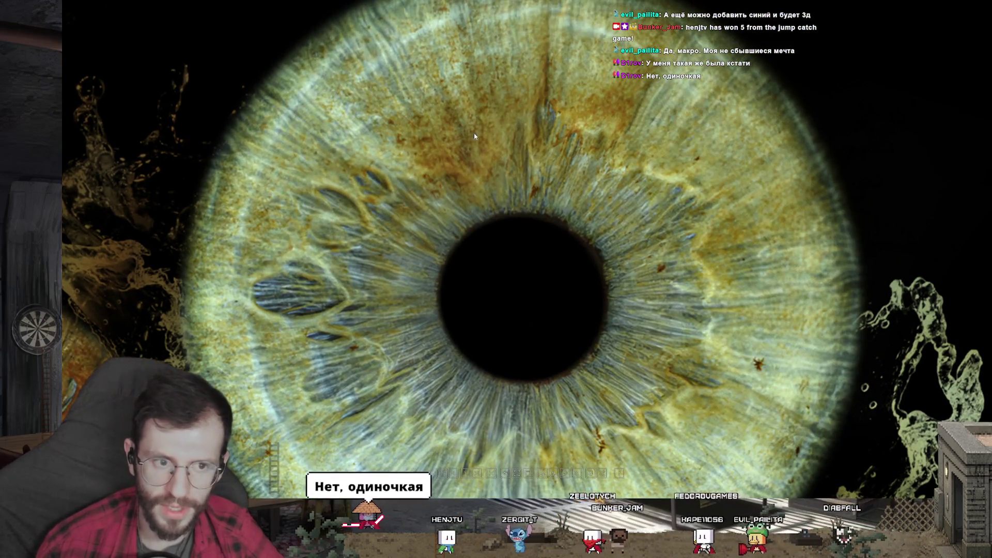
{"action": "left_click_drag", "start_coordinate": [553, 248], "coordinate": [603, 344]}
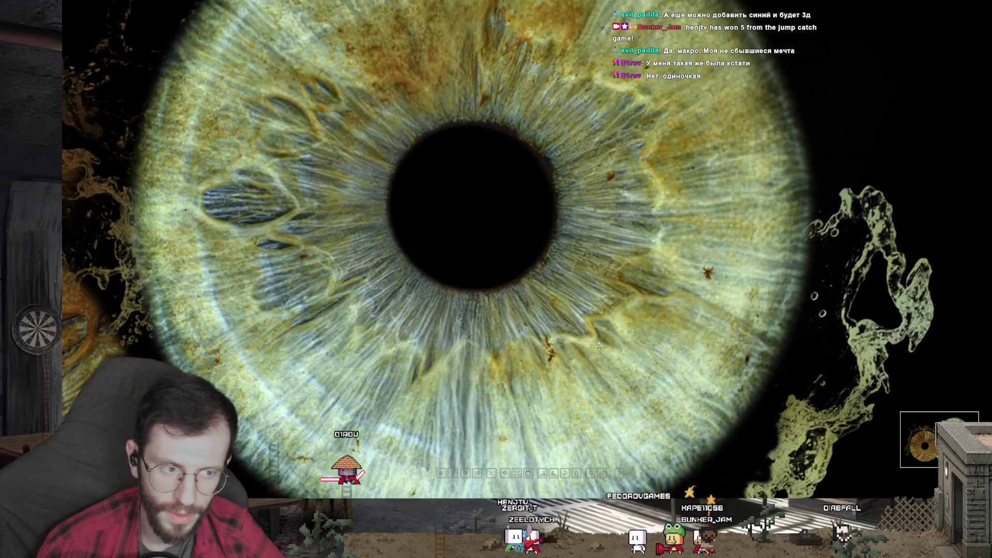
{"action": "scroll", "coordinate": [746, 278], "scroll_direction": "up", "scroll_amount": 2}
{"action": "scroll", "coordinate": [672, 274], "scroll_direction": "up", "scroll_amount": 3}
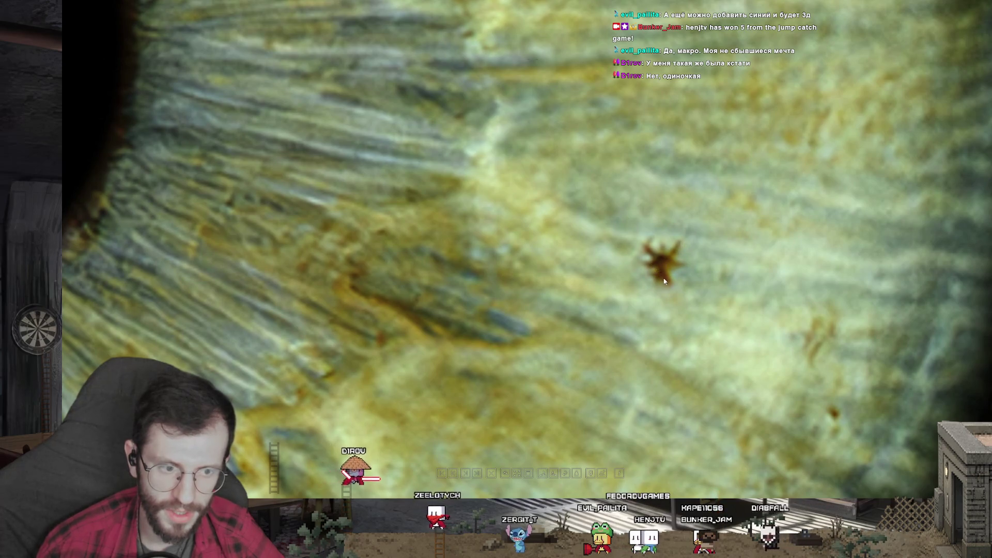
{"action": "scroll", "coordinate": [674, 253], "scroll_direction": "down", "scroll_amount": 4}
{"action": "scroll", "coordinate": [664, 262], "scroll_direction": "down", "scroll_amount": 2}
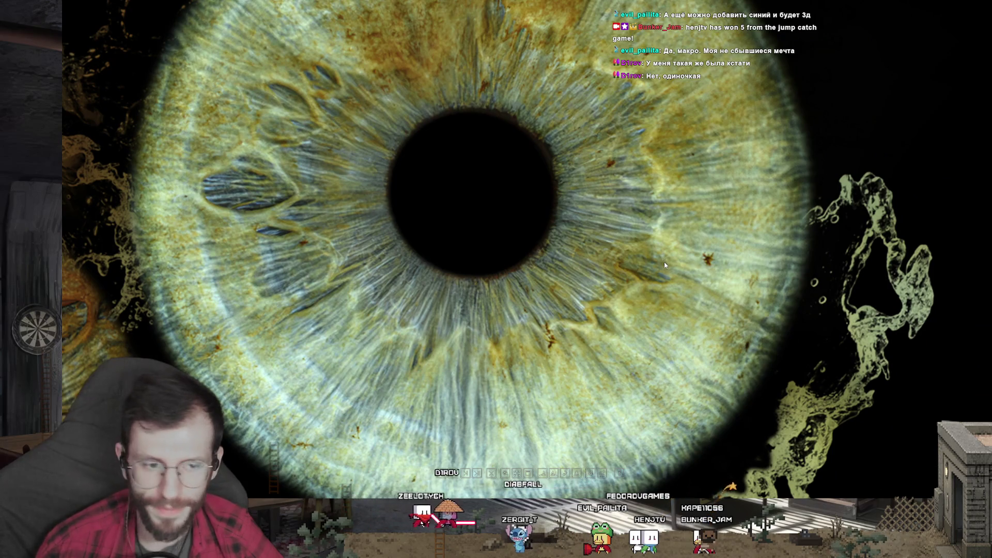
{"action": "scroll", "coordinate": [665, 261], "scroll_direction": "down", "scroll_amount": 2}
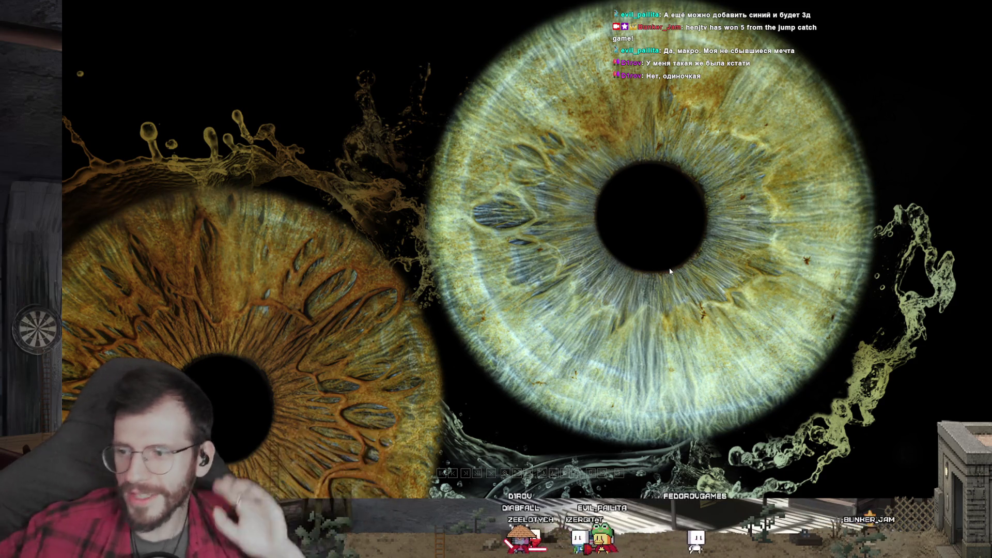
- Zoom back out, advance to the brown iris image, and leave full screen
{"action": "scroll", "coordinate": [817, 260], "scroll_direction": "up", "scroll_amount": 4}
{"action": "scroll", "coordinate": [816, 259], "scroll_direction": "up", "scroll_amount": 1}
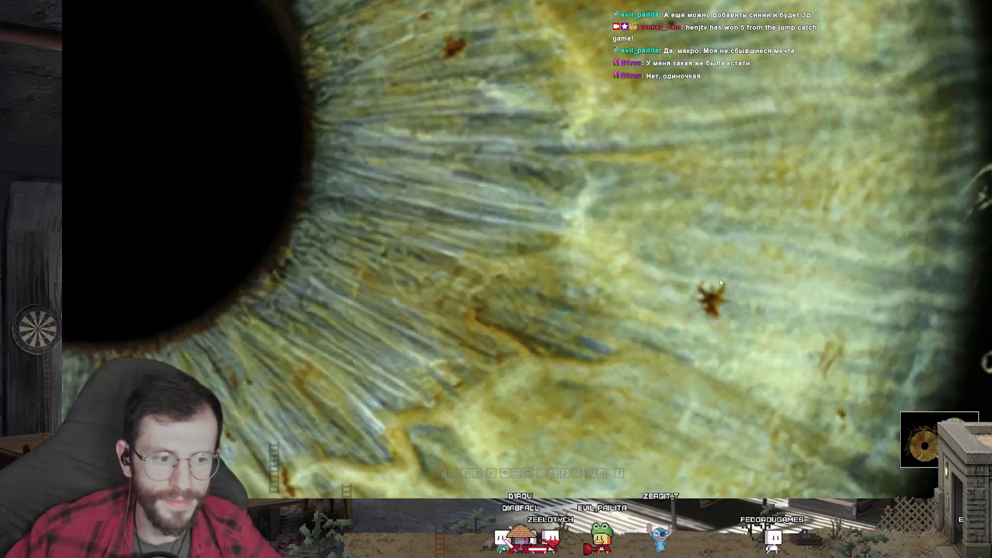
{"action": "scroll", "coordinate": [776, 304], "scroll_direction": "down", "scroll_amount": 3}
{"action": "scroll", "coordinate": [777, 304], "scroll_direction": "down", "scroll_amount": 3}
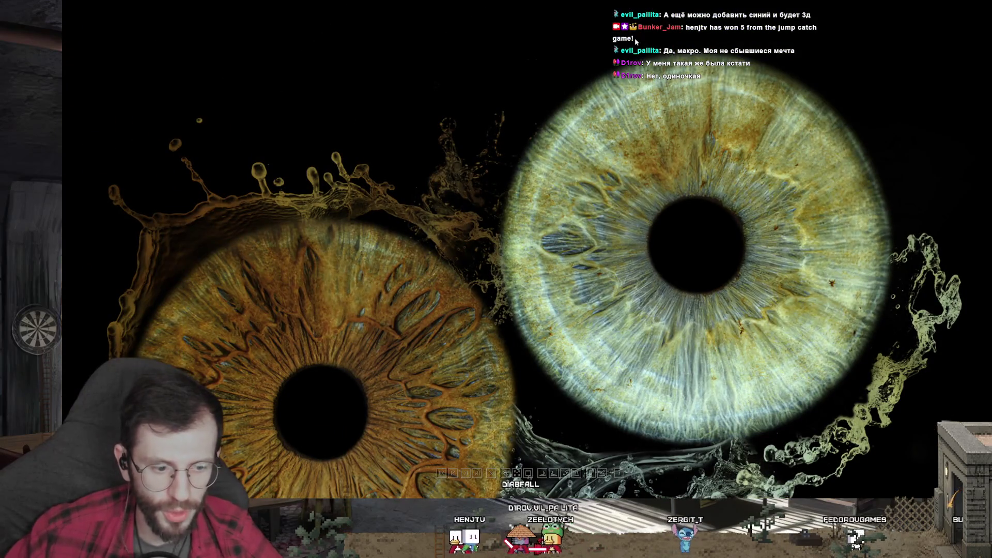
{"action": "scroll", "coordinate": [710, 134], "scroll_direction": "up", "scroll_amount": 4}
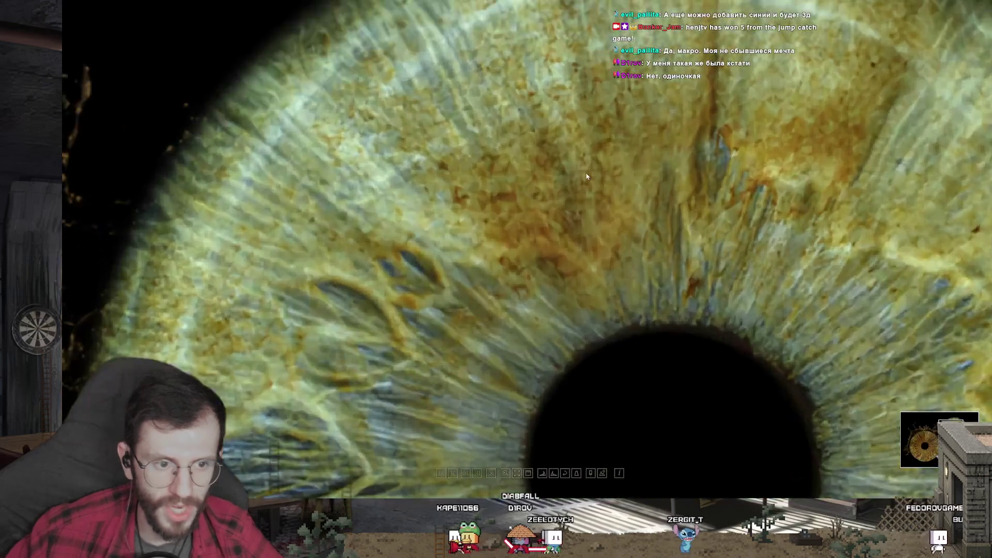
{"action": "scroll", "coordinate": [499, 203], "scroll_direction": "down", "scroll_amount": 2}
{"action": "scroll", "coordinate": [421, 354], "scroll_direction": "down", "scroll_amount": 1}
{"action": "scroll", "coordinate": [408, 310], "scroll_direction": "down", "scroll_amount": 1}
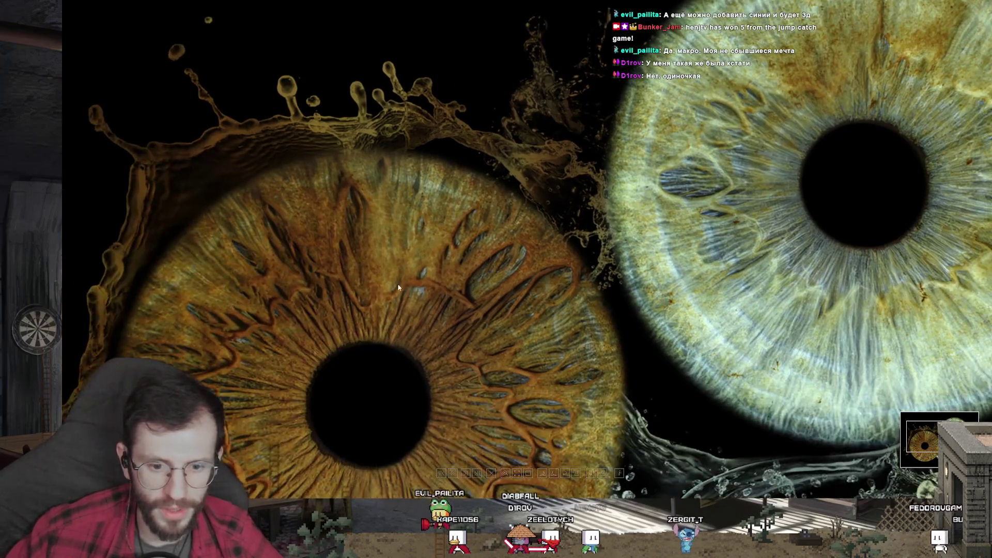
{"action": "scroll", "coordinate": [400, 260], "scroll_direction": "down", "scroll_amount": 1}
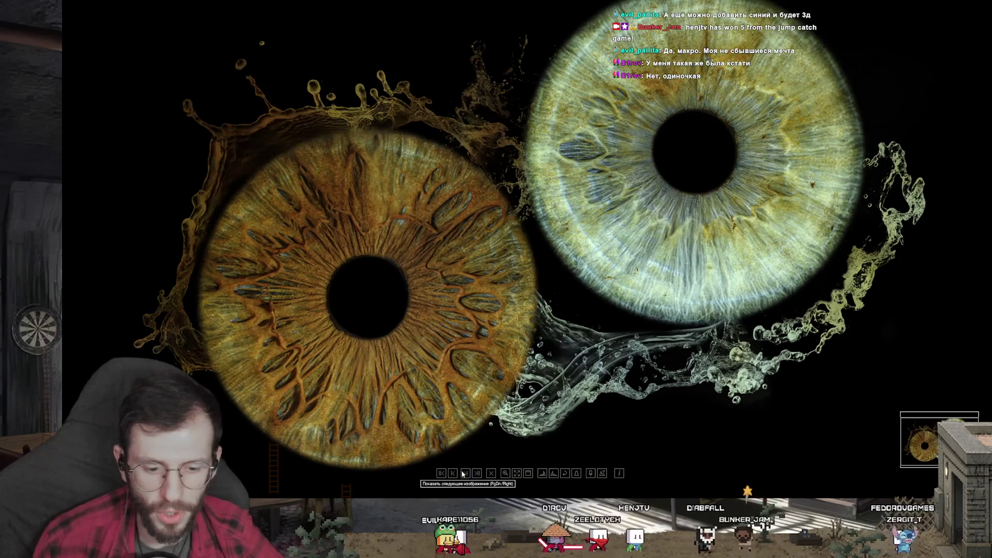
{"action": "left_click", "coordinate": [465, 473]}
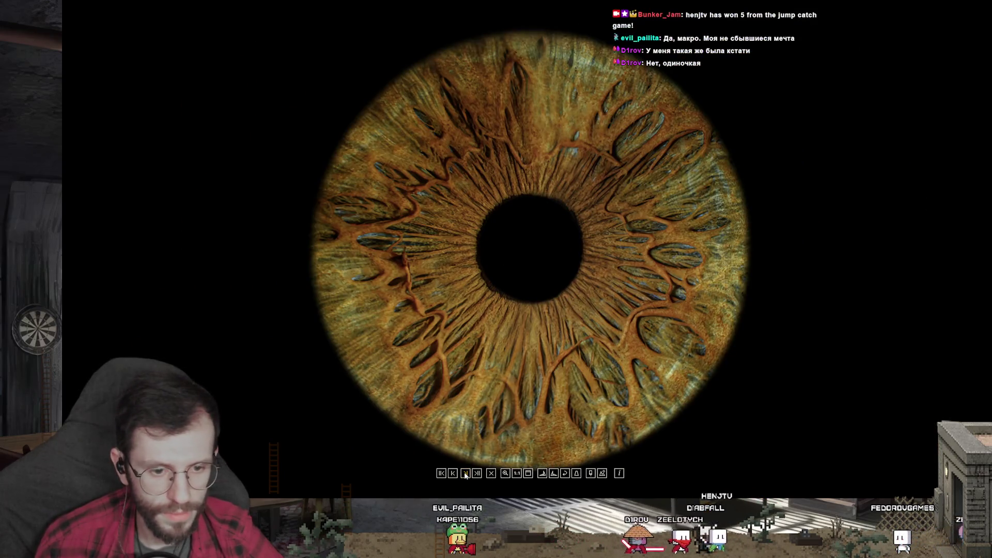
{"action": "key", "text": "Escape"}
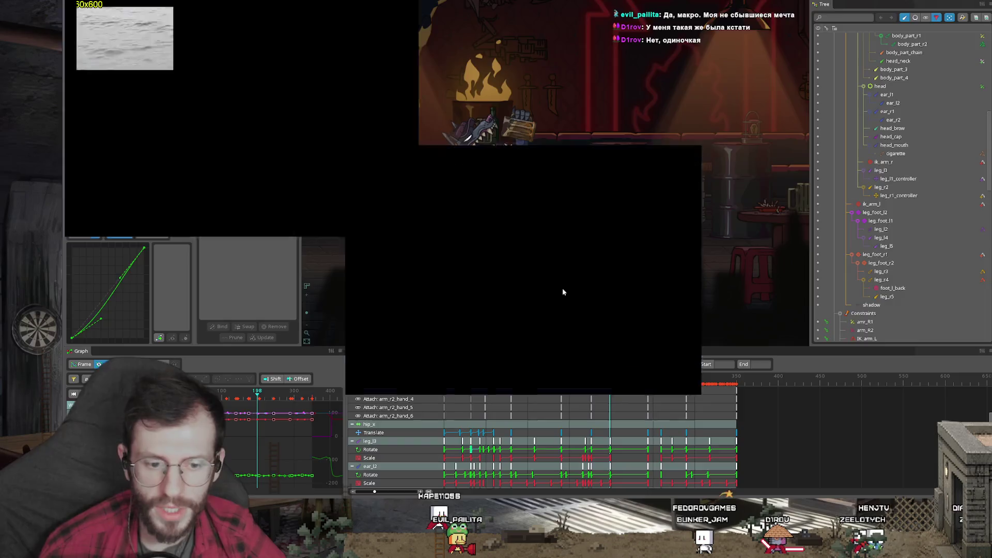
- Mute the IMG_4718.MOV whale video, jump to another point, and switch to windowed playback
{"action": "key", "text": "m"}
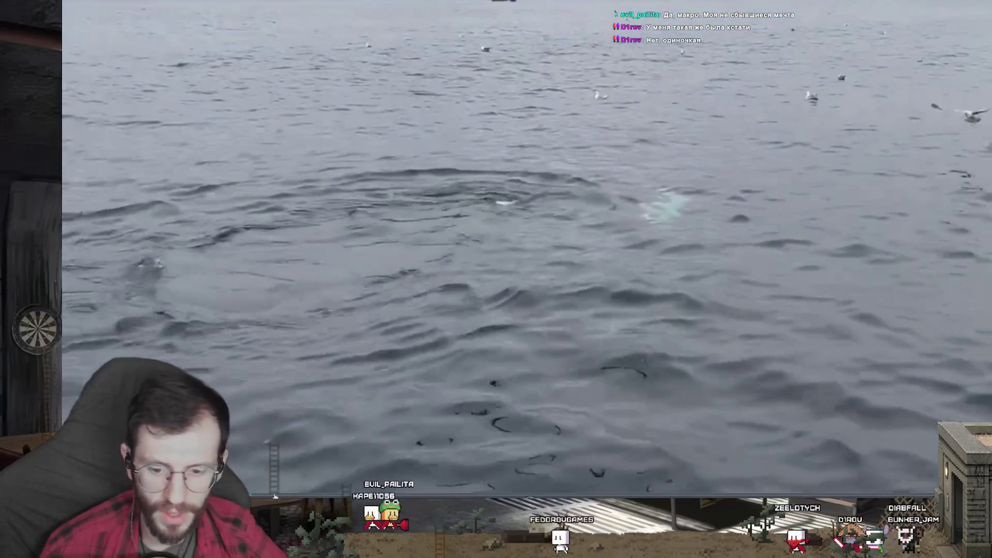
{"action": "mouse_move", "coordinate": [270, 496]}
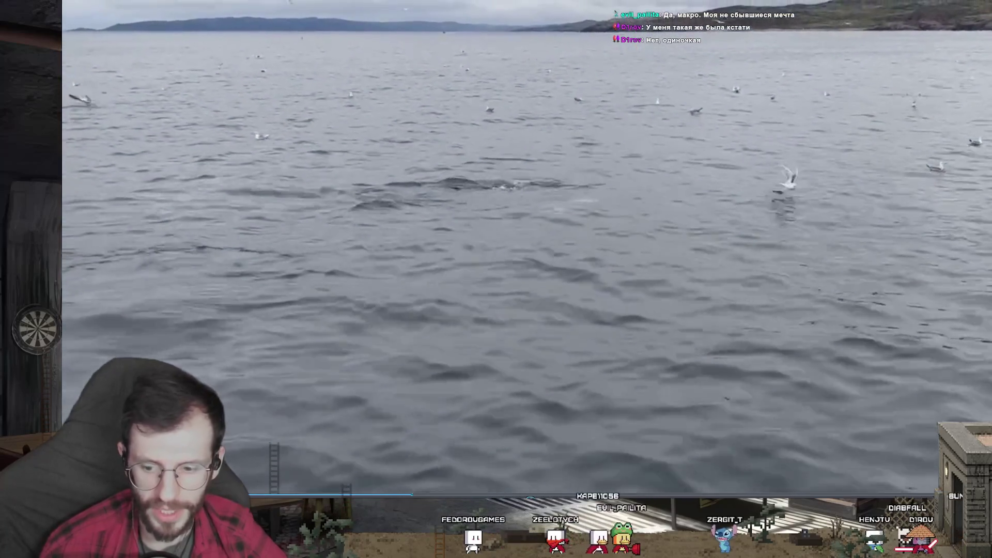
{"action": "key", "text": "Home"}
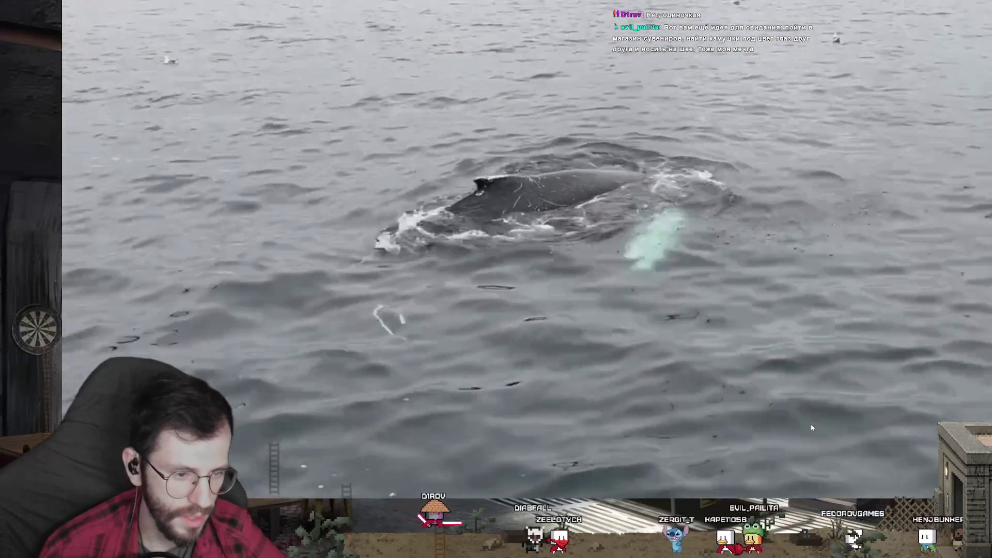
{"action": "key", "text": "Escape"}
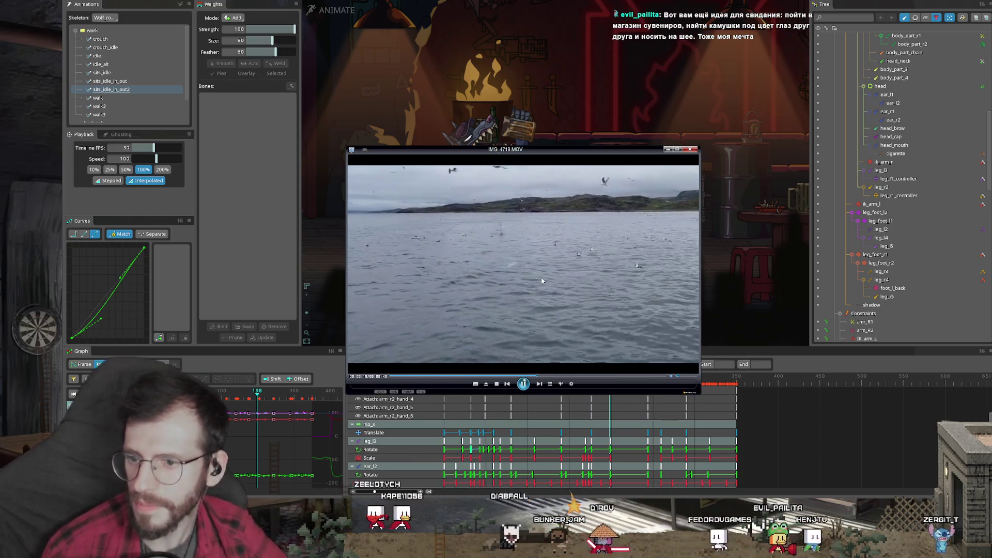
- Close the whale video and drag the Dopesheet playhead back to frame 0
{"action": "left_click", "coordinate": [688, 151]}
{"action": "left_click_drag", "start_coordinate": [453, 377], "coordinate": [443, 377]}
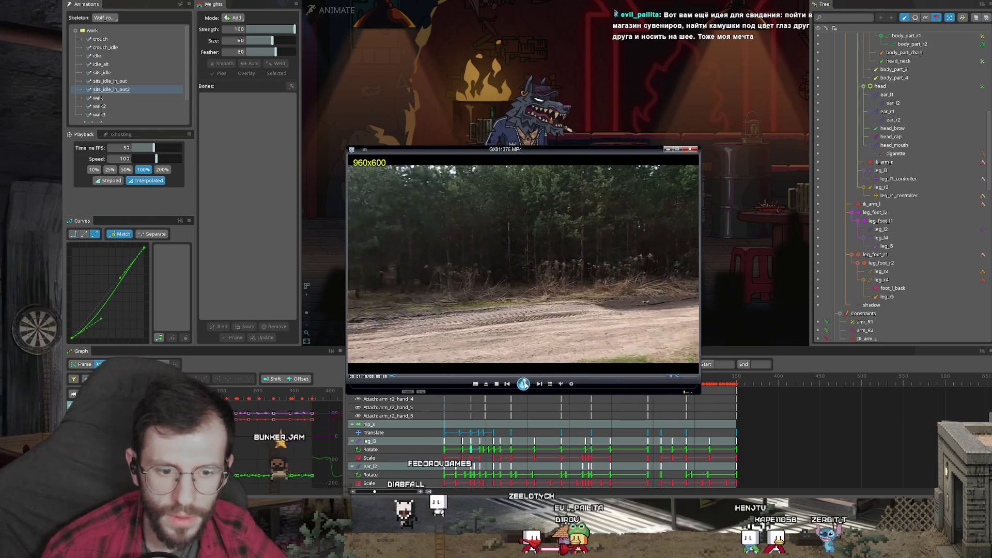
- Skip ahead in the GX011375.MP4 forest road video, then close the player
{"action": "left_click", "coordinate": [406, 378]}
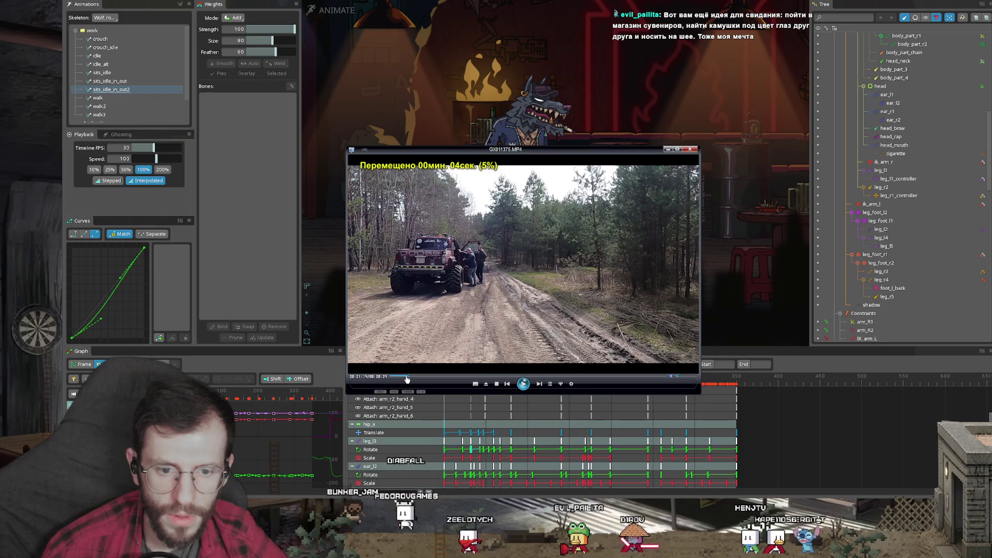
{"action": "left_click", "coordinate": [690, 149]}
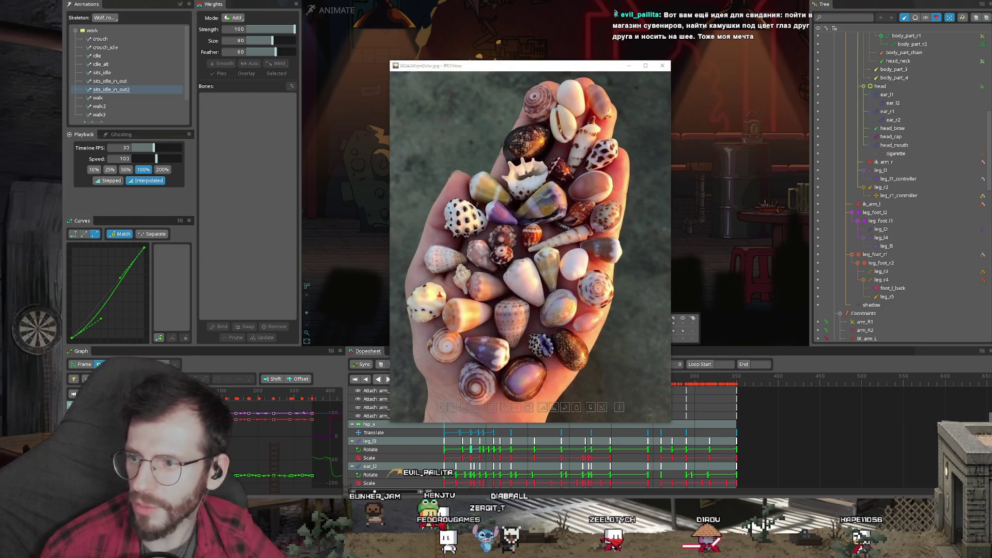
- Show the scallop shell photo, then close both shell photo windows
{"action": "key", "text": "Right"}
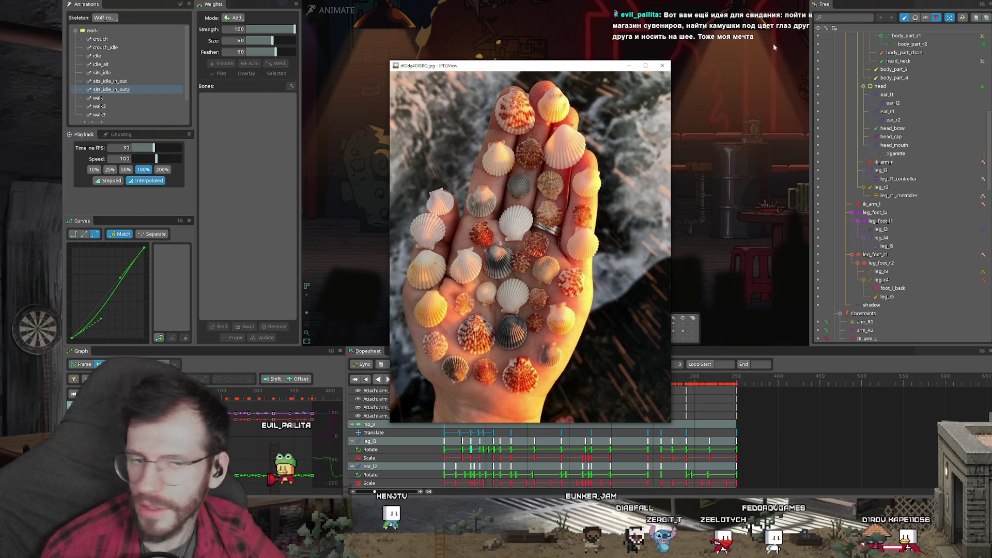
{"action": "left_click", "coordinate": [667, 67]}
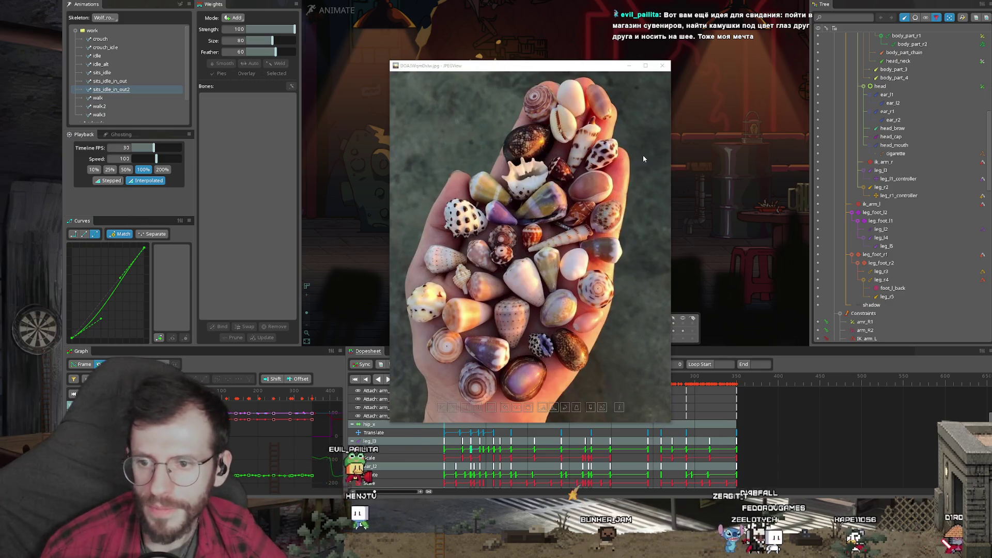
{"action": "left_click", "coordinate": [666, 72]}
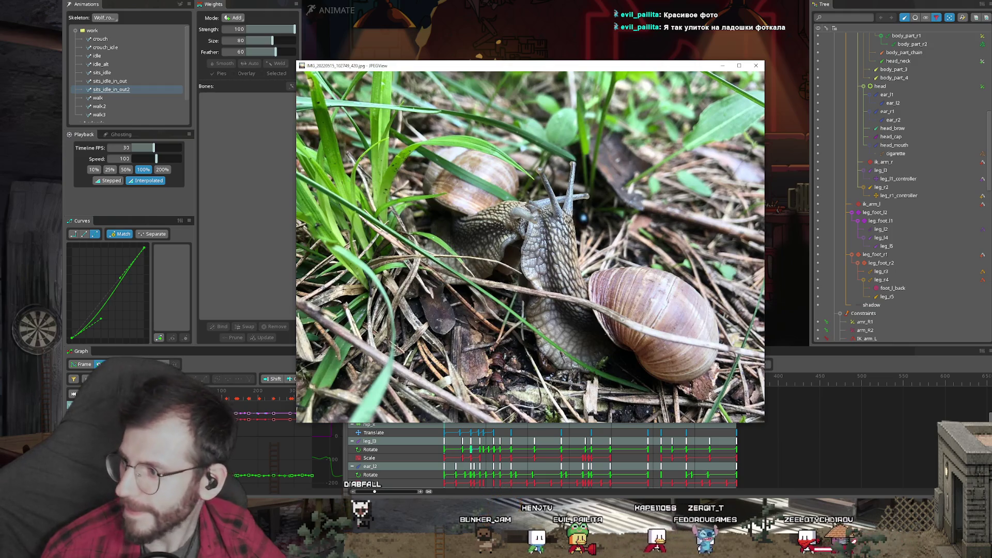
- Close the front and snail photos, and open the paw print photo full screen
{"action": "key", "text": "Right"}
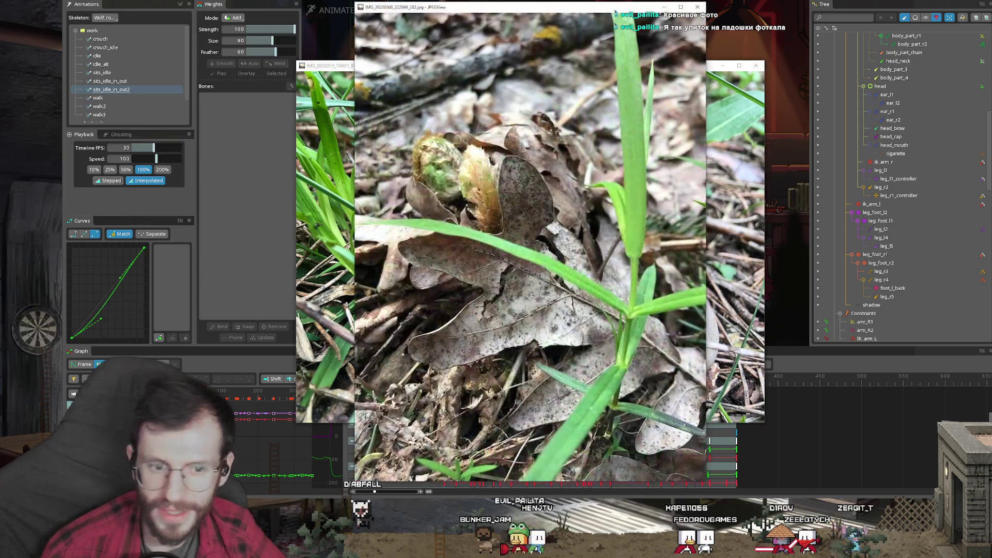
{"action": "left_click", "coordinate": [697, 7]}
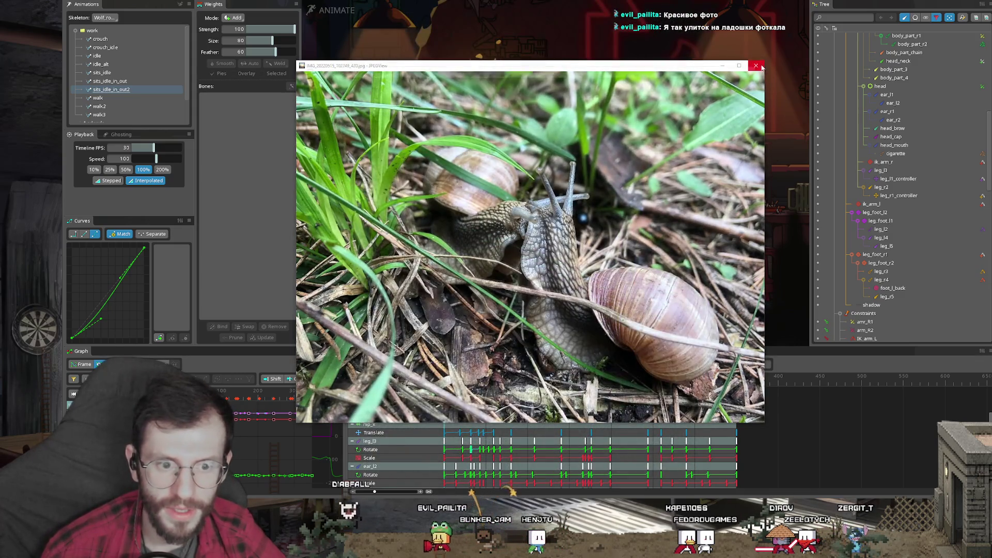
{"action": "left_click", "coordinate": [754, 68]}
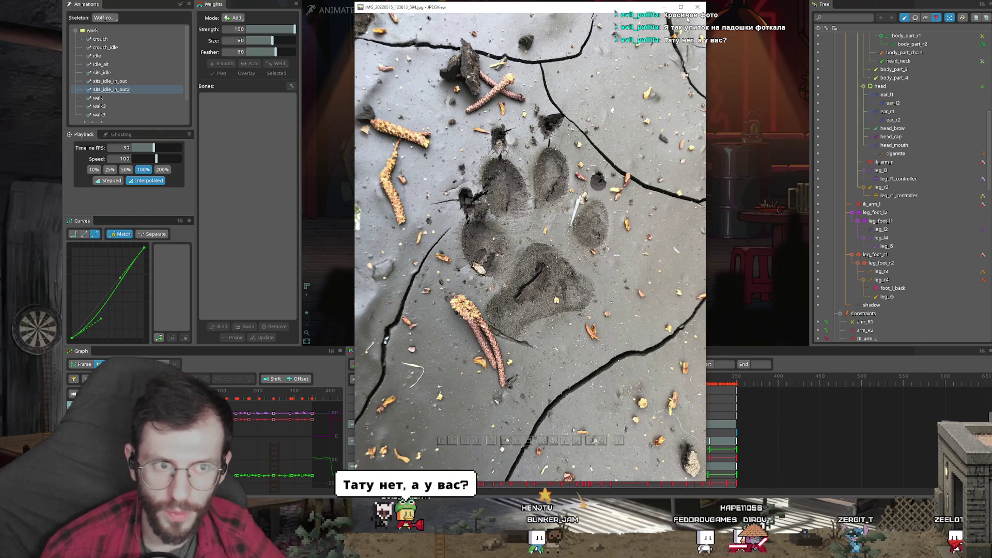
{"action": "double_click", "coordinate": [619, 145]}
- Zoom into the full-screen paw-print-in-mud photo
{"action": "scroll", "coordinate": [588, 168], "scroll_direction": "up", "scroll_amount": 1}
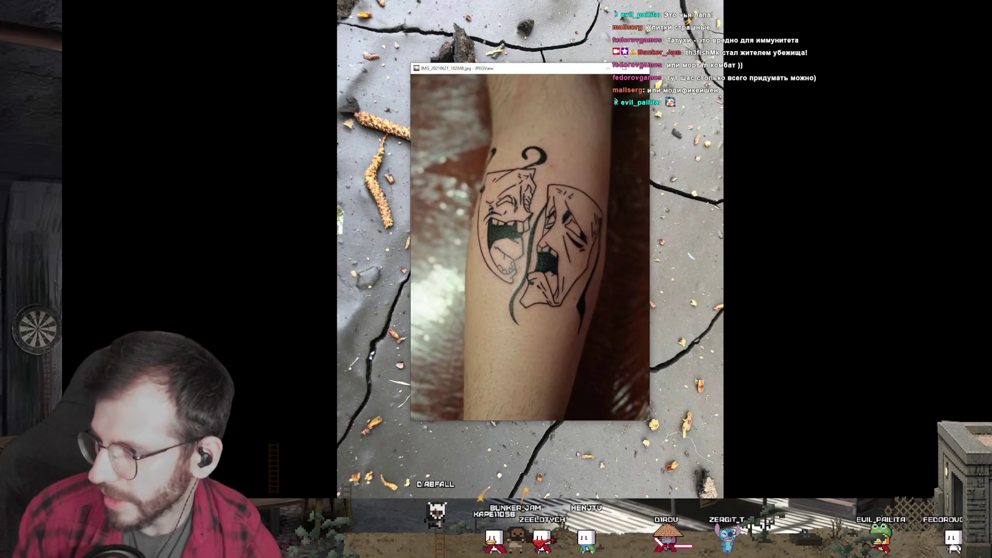
- Compare the landscape and portrait tattoo photos, close them, and open the ink drawing
{"action": "key", "text": "Left"}
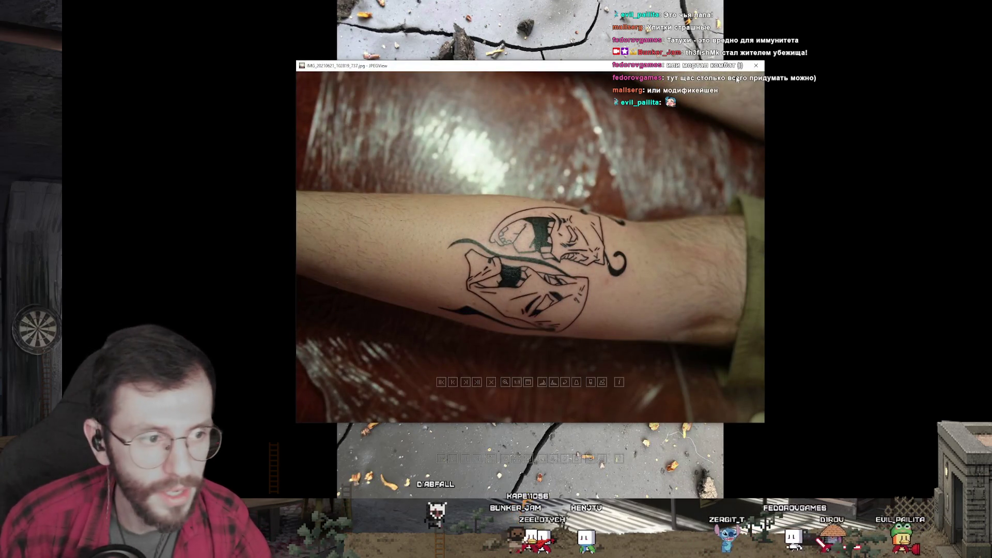
{"action": "key", "text": "Right"}
{"action": "scroll", "coordinate": [629, 253], "scroll_direction": "up", "scroll_amount": 1}
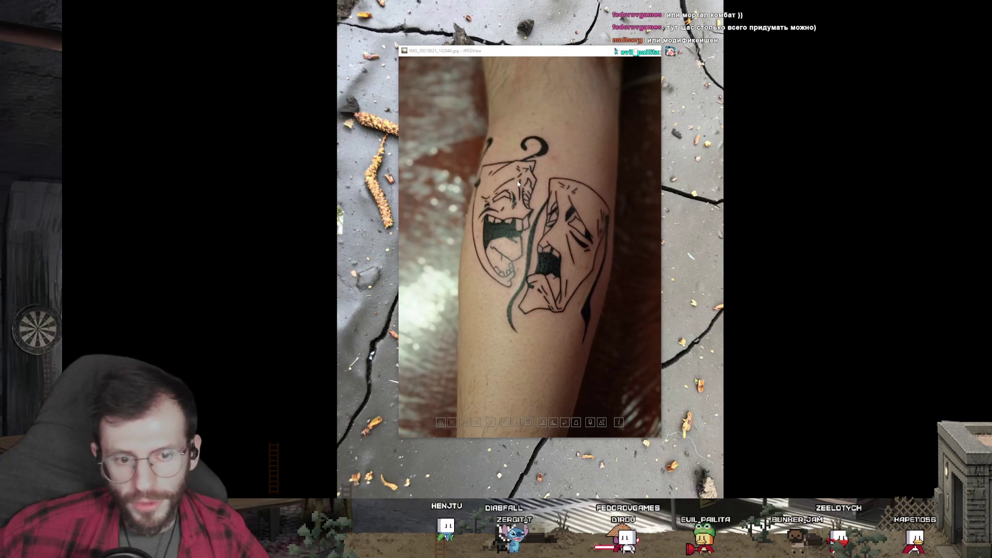
{"action": "left_click", "coordinate": [655, 51]}
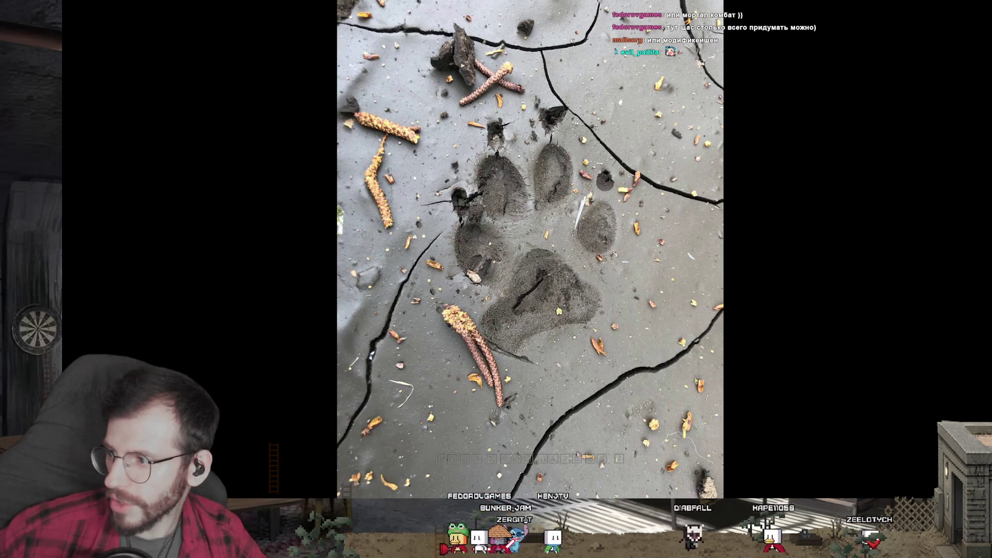
{"action": "key", "text": "Return"}
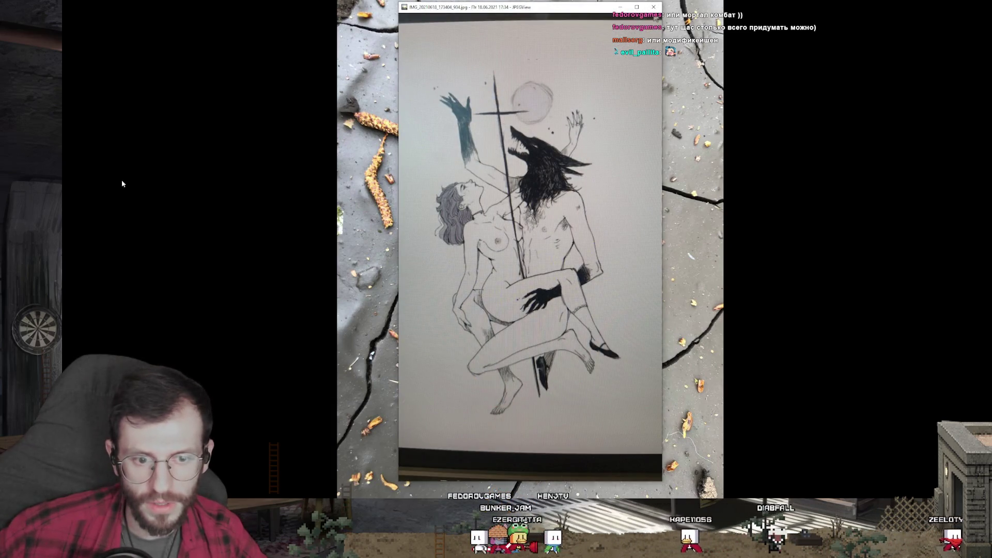
{"action": "key", "text": "Escape"}
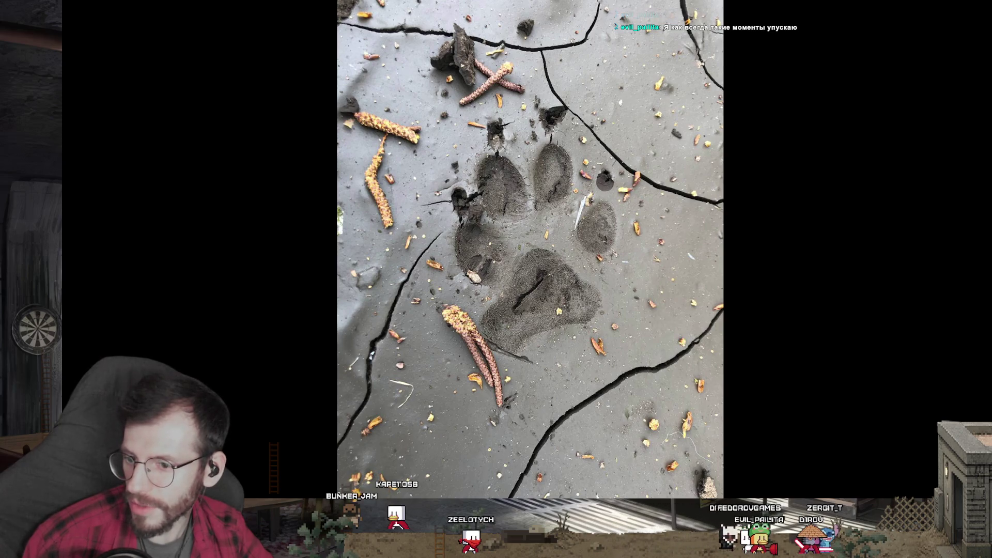
{"action": "key", "text": "Right"}
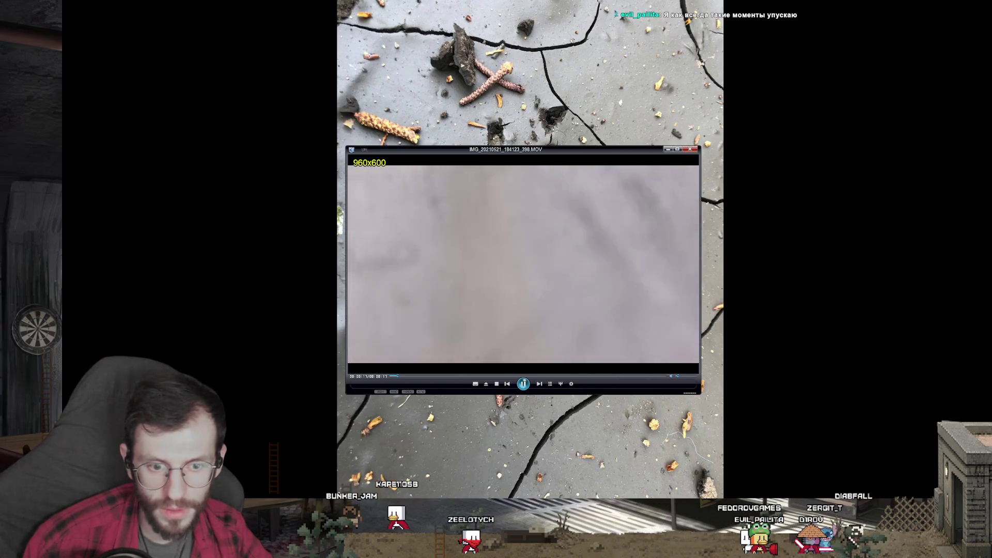
- Step through the media to the grass-field clip, take it out of full screen and close its player
{"action": "double_click", "coordinate": [441, 255]}
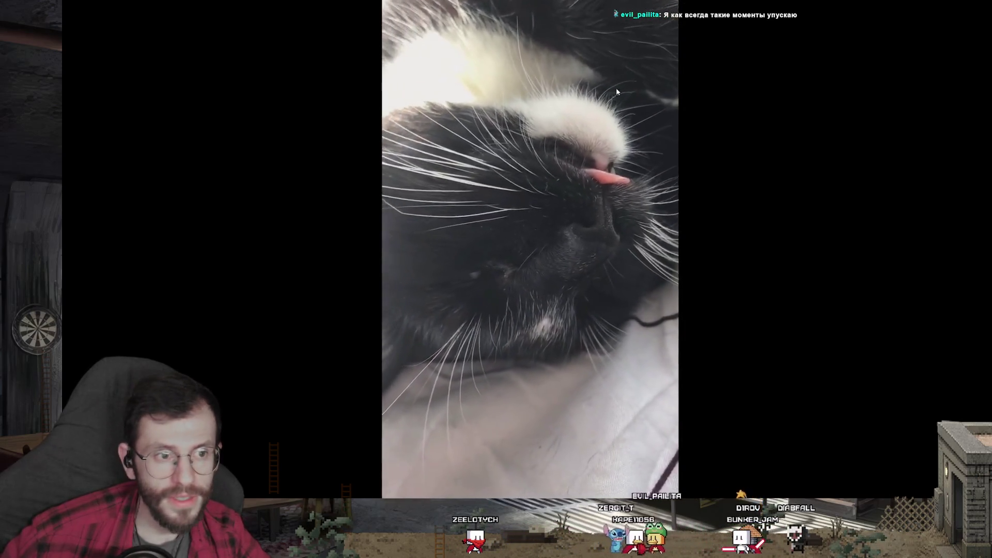
{"action": "left_click", "coordinate": [700, 126]}
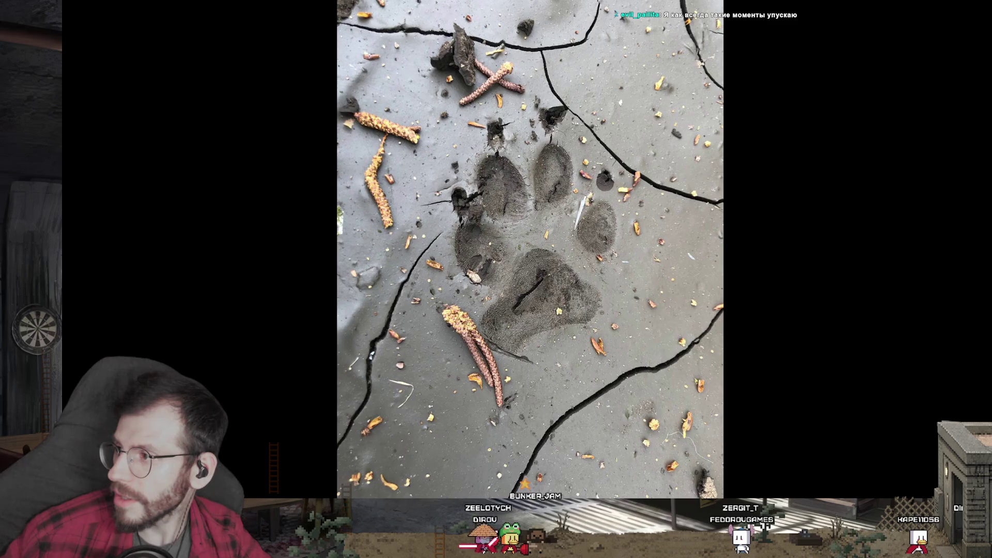
{"action": "key", "text": "Right"}
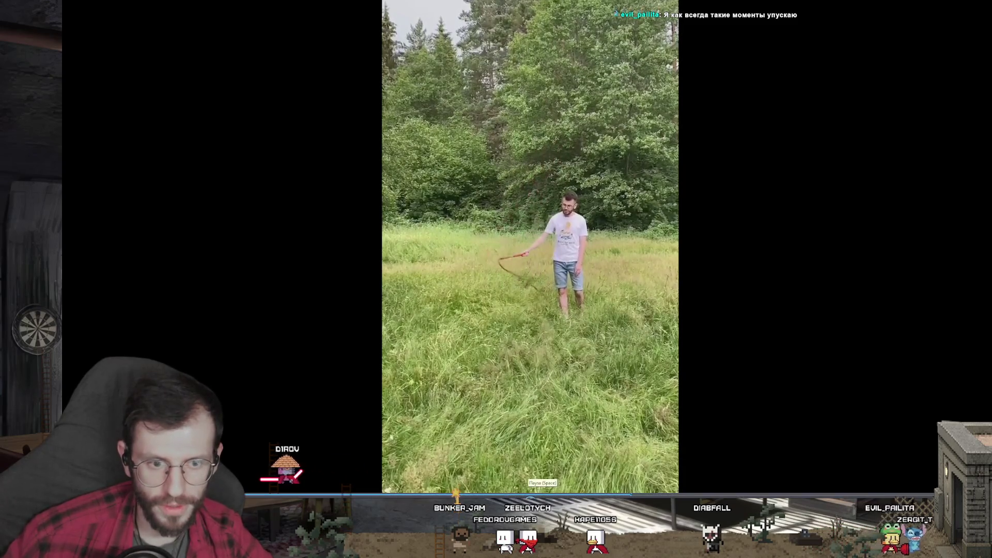
{"action": "double_click", "coordinate": [705, 268]}
{"action": "left_click", "coordinate": [689, 149]}
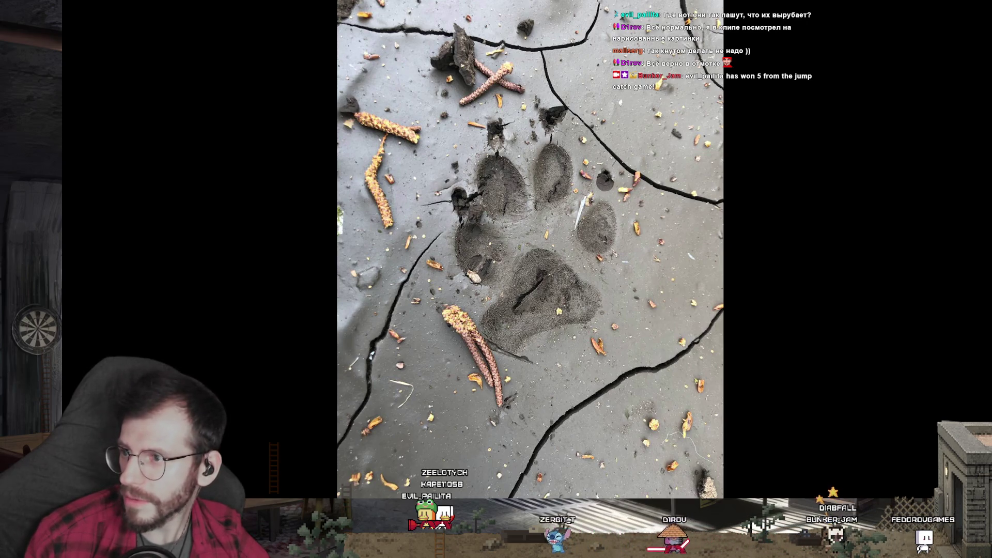
- Close the second video player window, leaving only the paw-print photo
{"action": "left_click", "coordinate": [690, 150]}
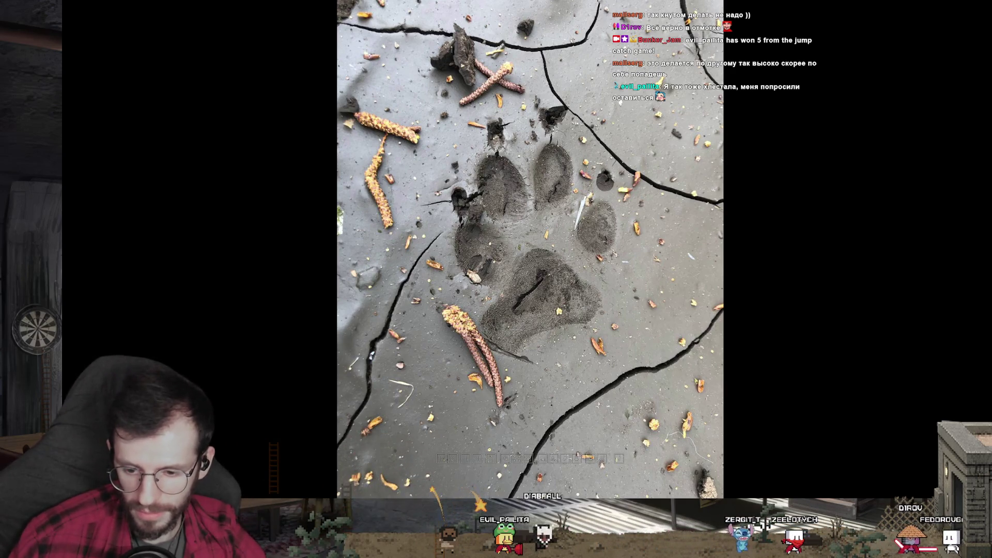
- Return to the wolf artwork and add a new empty layer above Слой 290
{"action": "key", "text": "Escape"}
{"action": "left_click", "coordinate": [919, 388]}
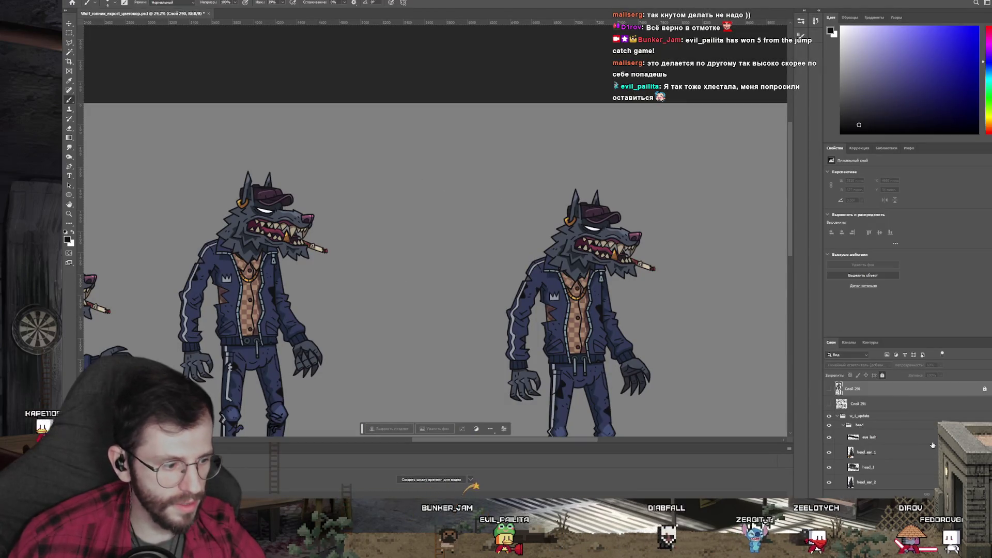
{"action": "key", "text": "ctrl+shift+alt+n"}
{"action": "scroll", "coordinate": [394, 172], "scroll_direction": "up", "scroll_amount": 1}
{"action": "scroll", "coordinate": [394, 172], "scroll_direction": "up", "scroll_amount": 1}
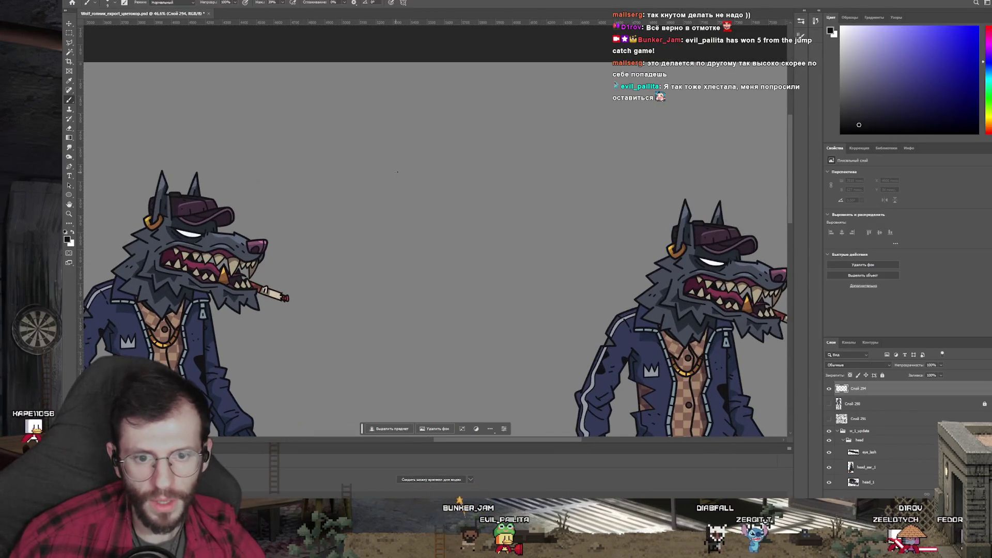
- Sketch trial strokes over the wolves, undo them, and play the snowy park video full screen
{"action": "mouse_move", "coordinate": [355, 146]}
{"action": "left_mouse_down"}
{"action": "mouse_move", "coordinate": [379, 168]}
{"action": "mouse_move", "coordinate": [239, 249]}
{"action": "left_mouse_up"}
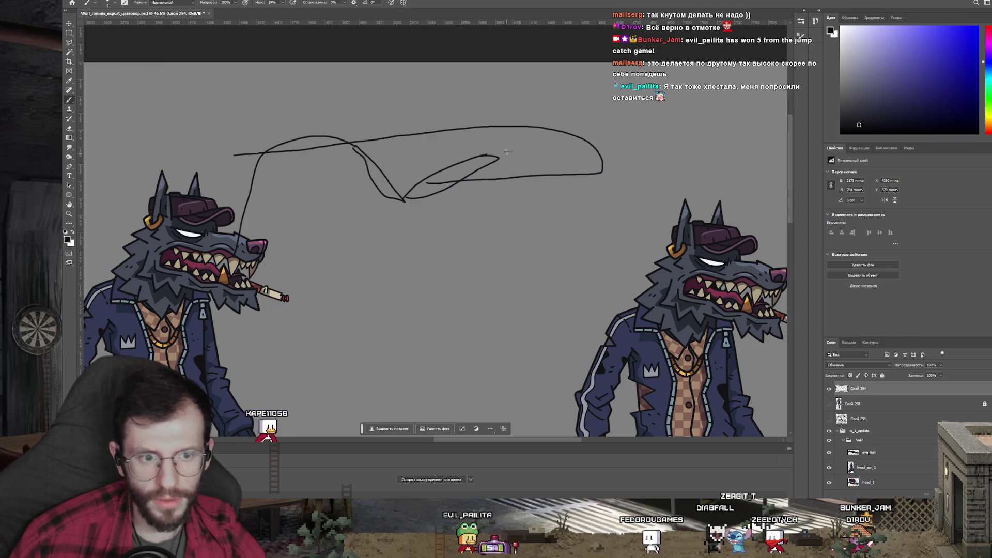
{"action": "scroll", "coordinate": [581, 169], "scroll_direction": "down", "scroll_amount": 2}
{"action": "scroll", "coordinate": [574, 169], "scroll_direction": "down", "scroll_amount": 2}
{"action": "scroll", "coordinate": [572, 167], "scroll_direction": "down", "scroll_amount": 2}
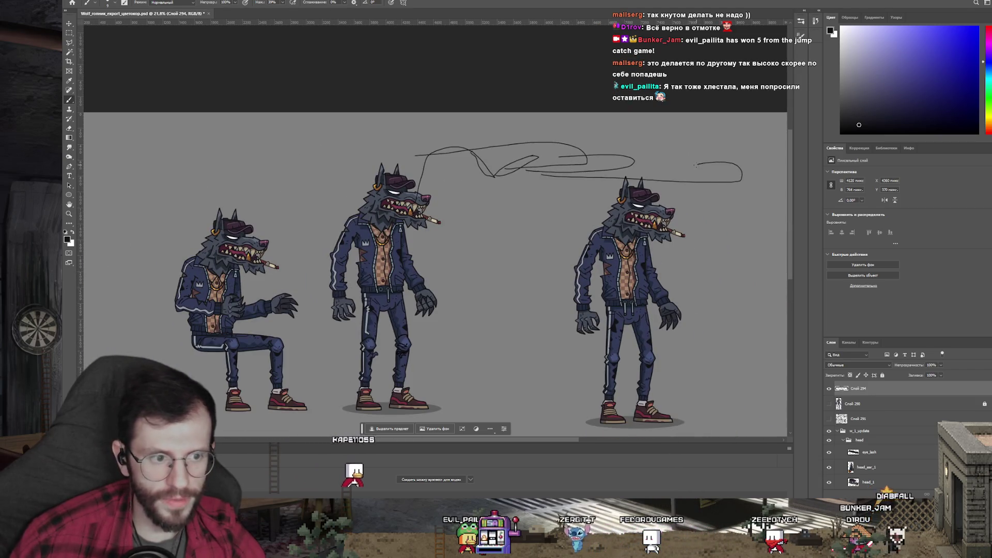
{"action": "key", "text": "ctrl+z"}
{"action": "left_click_drag", "start_coordinate": [695, 165], "coordinate": [580, 186]}
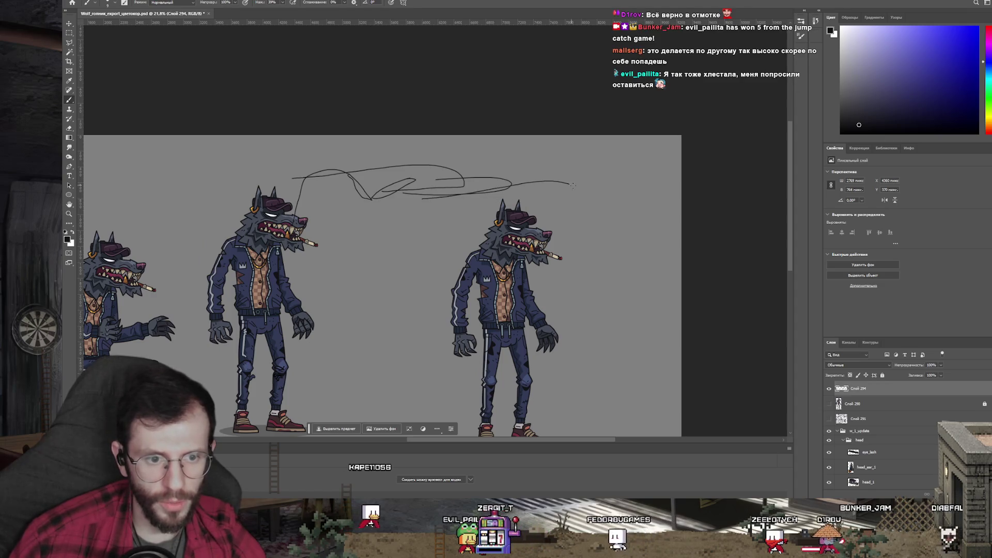
{"action": "left_click_drag", "start_coordinate": [571, 184], "coordinate": [617, 202]}
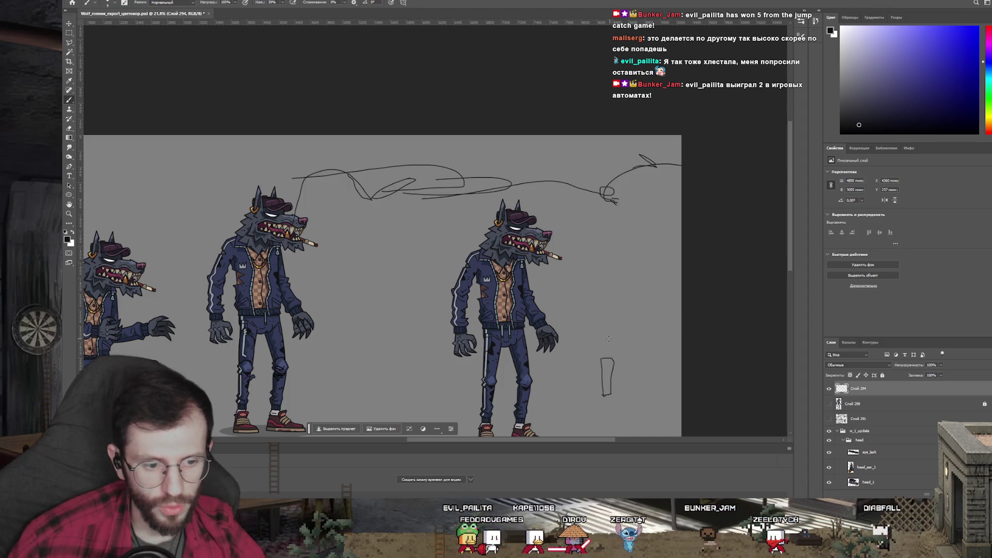
{"action": "left_click_drag", "start_coordinate": [613, 359], "coordinate": [608, 214]}
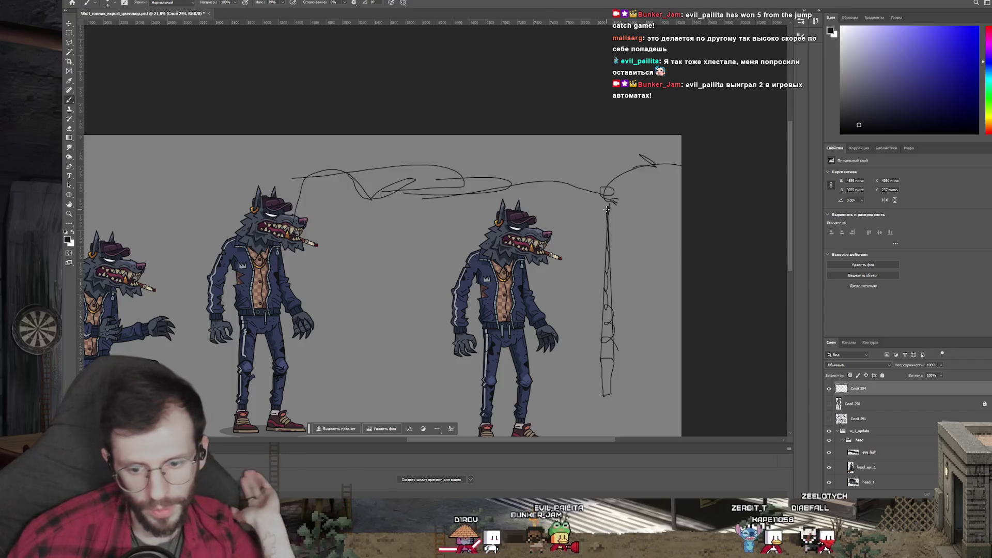
{"action": "key", "text": "ctrl+z"}
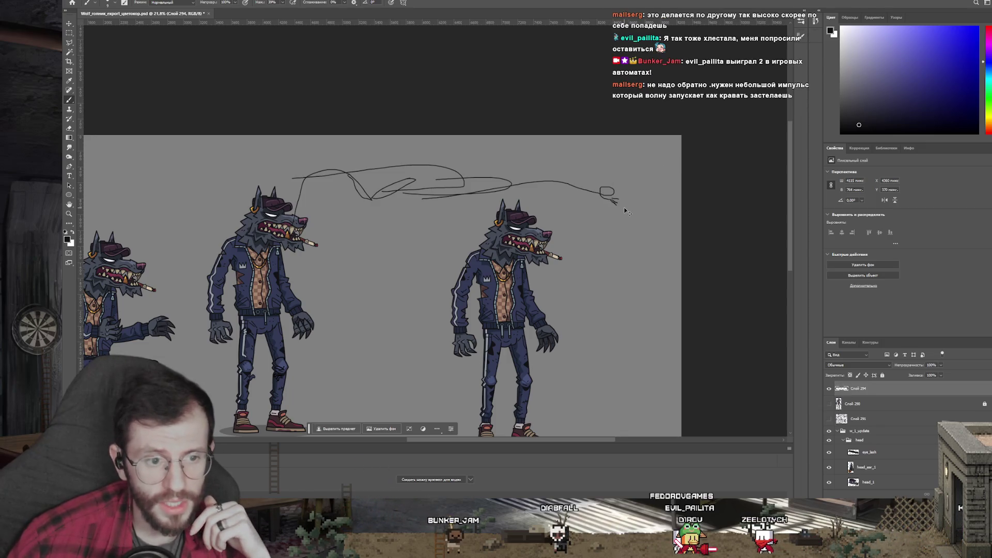
{"action": "key", "text": "ctrl+z"}
{"action": "key", "text": "ctrl+z"}
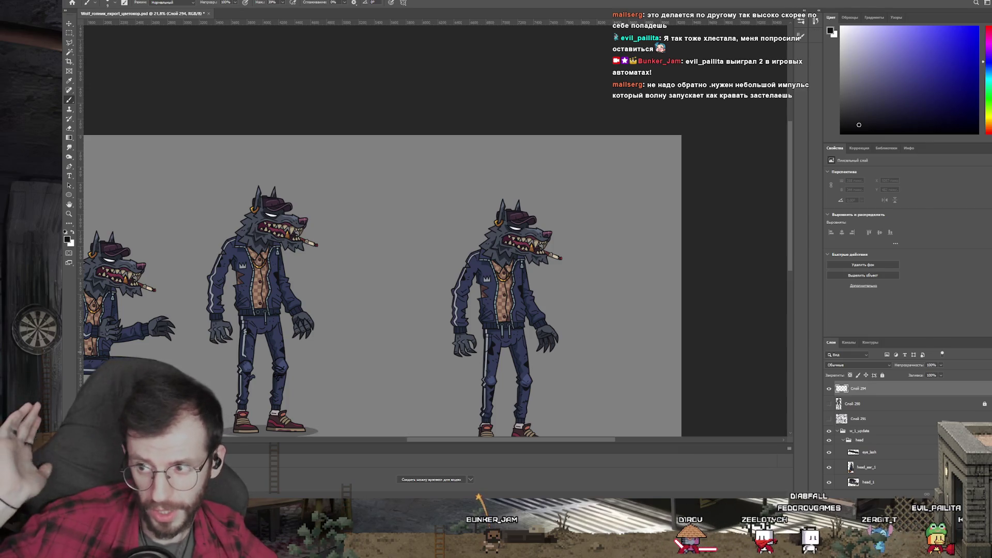
{"action": "left_click_drag", "start_coordinate": [0, 233], "coordinate": [318, 233]}
{"action": "double_click", "coordinate": [325, 262]}
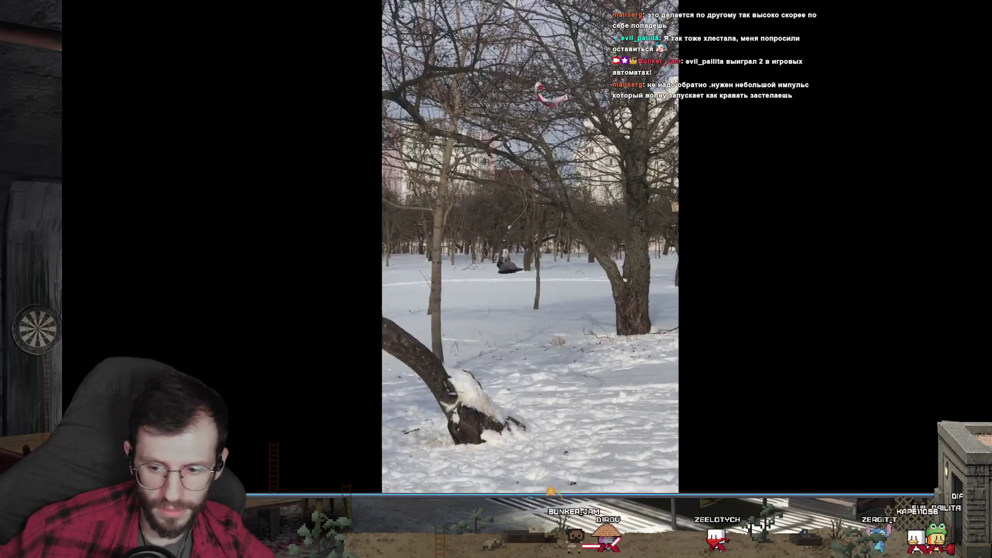
- Restart the snowy park clip from the beginning and return it to a small window
{"action": "key", "text": "Home"}
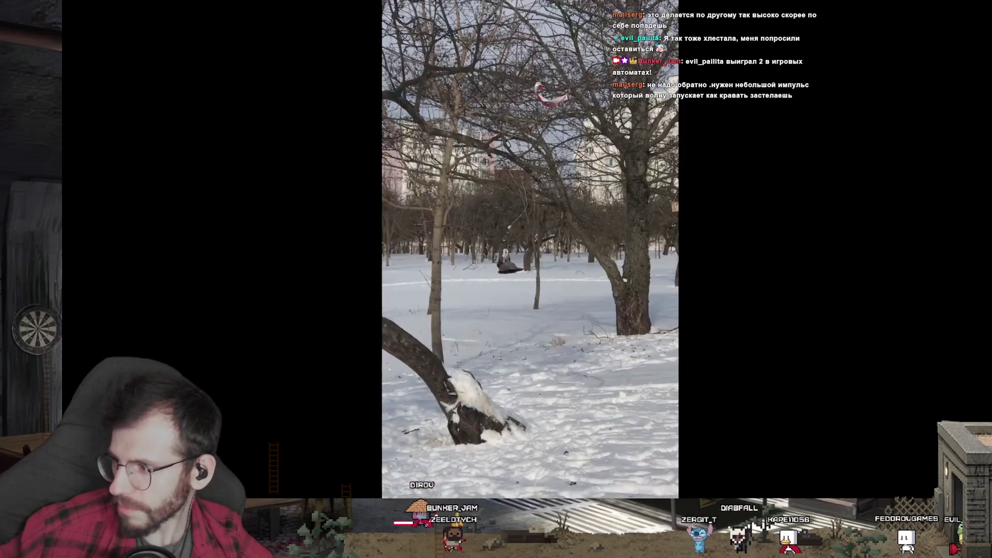
{"action": "double_click", "coordinate": [493, 225]}
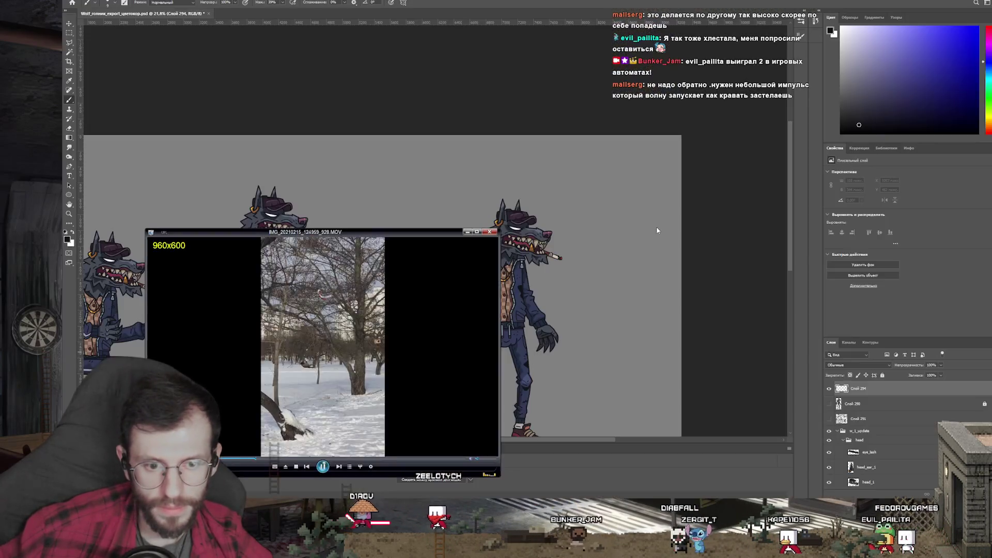
- Close the video player and the snowdrift photo to reveal the wolf artwork
{"action": "left_click", "coordinate": [489, 231]}
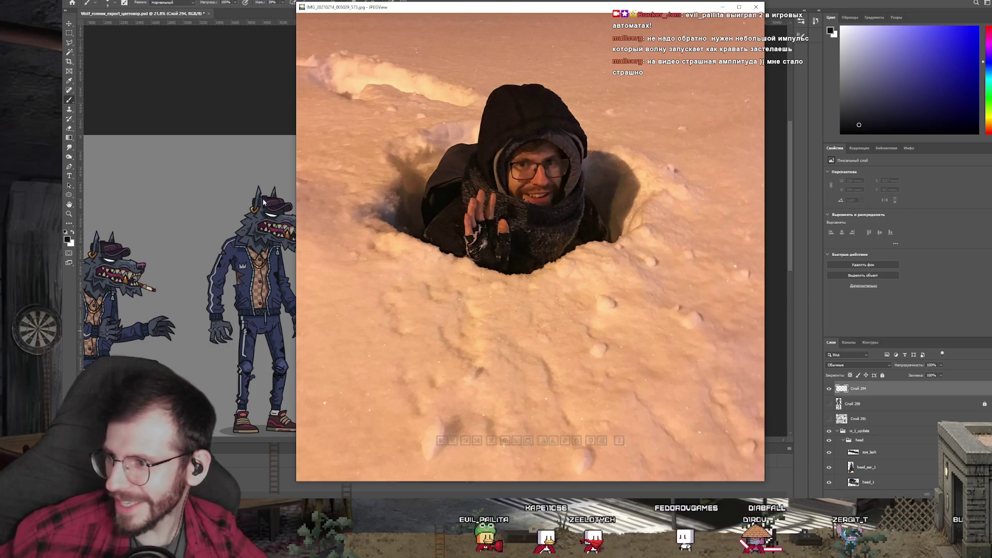
{"action": "left_click", "coordinate": [756, 7]}
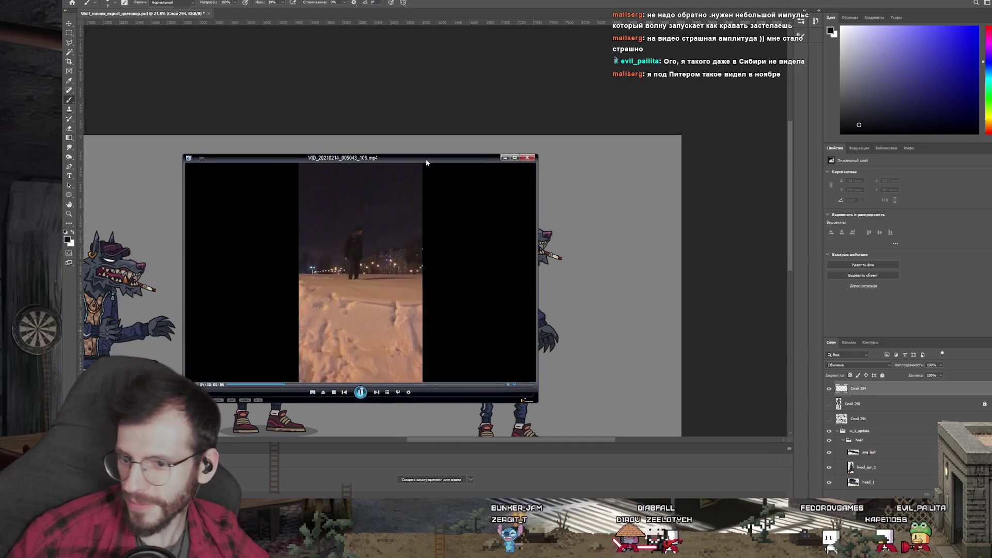
{"action": "double_click", "coordinate": [426, 159]}
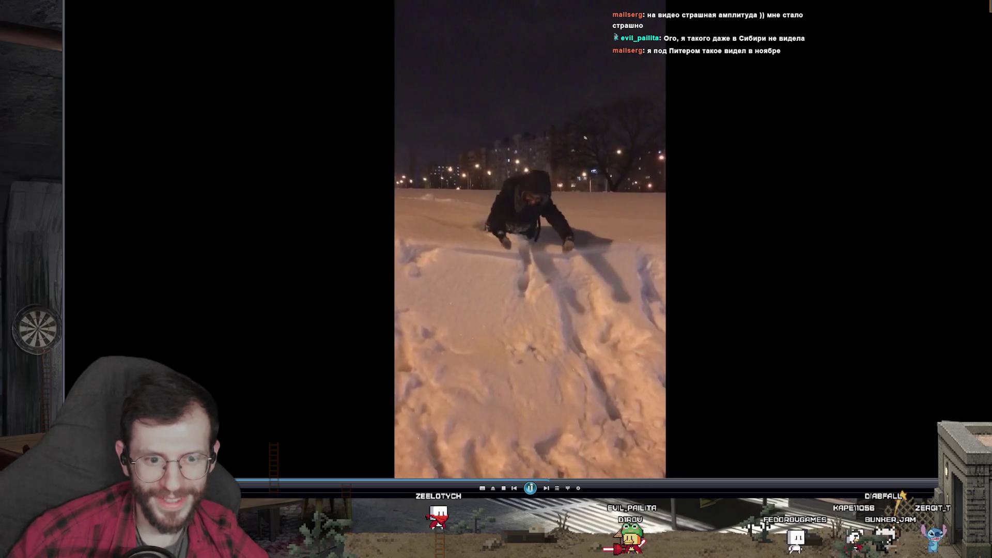
{"action": "left_click", "coordinate": [987, 5]}
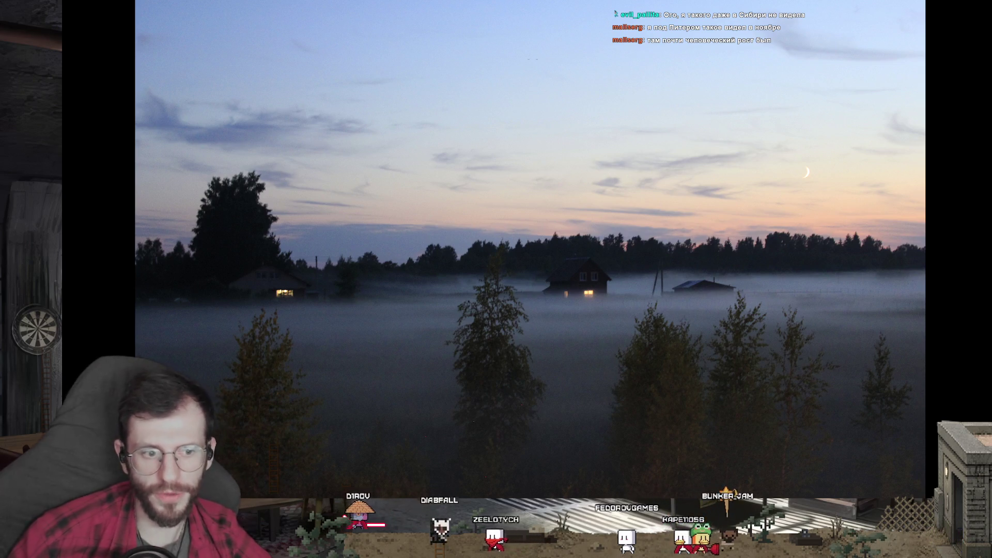
- Zoom and pan around the misty fog photo, then advance to the sunlit foggy street photo
{"action": "mouse_move", "coordinate": [124, 186]}
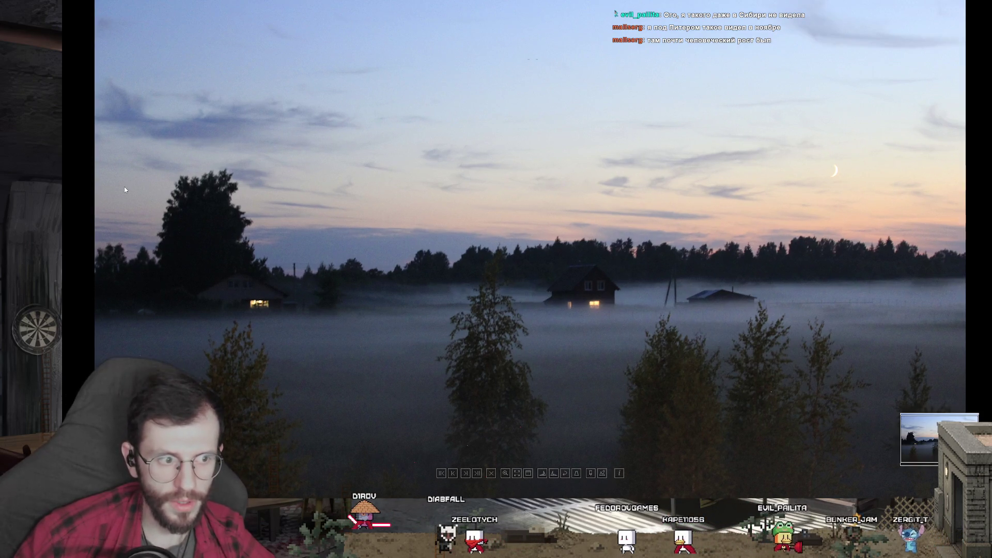
{"action": "scroll", "coordinate": [125, 190], "scroll_direction": "up", "scroll_amount": 1}
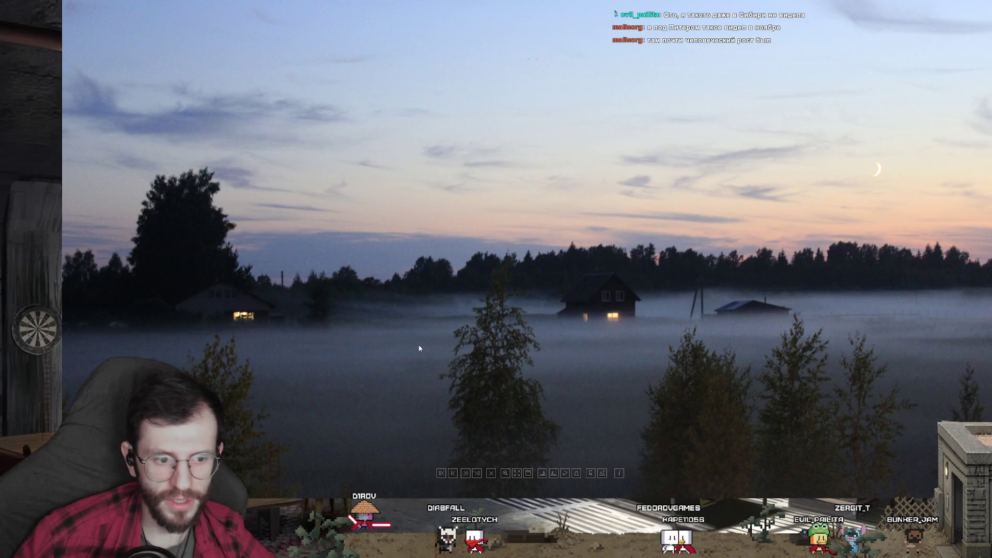
{"action": "scroll", "coordinate": [465, 305], "scroll_direction": "down", "scroll_amount": 1}
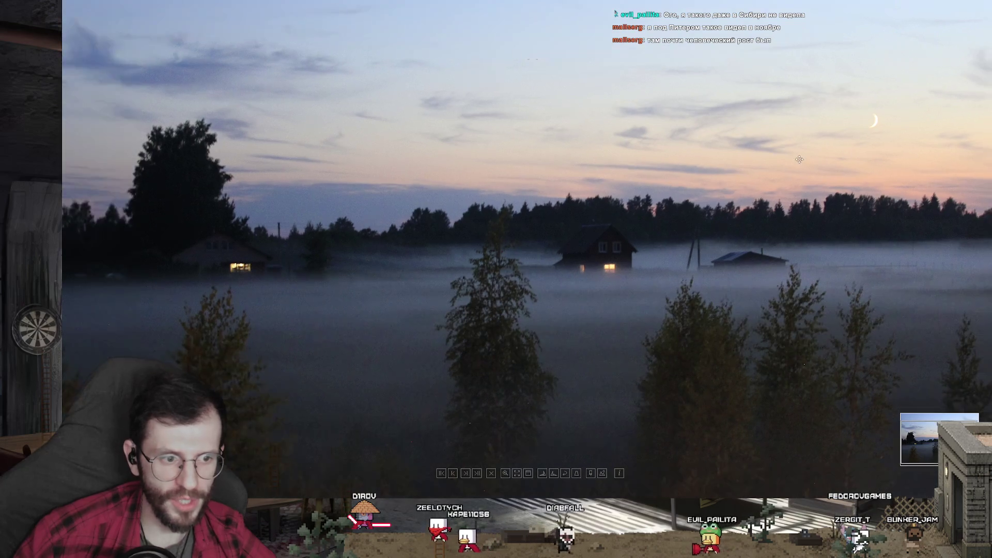
{"action": "left_click_drag", "start_coordinate": [702, 198], "coordinate": [685, 286]}
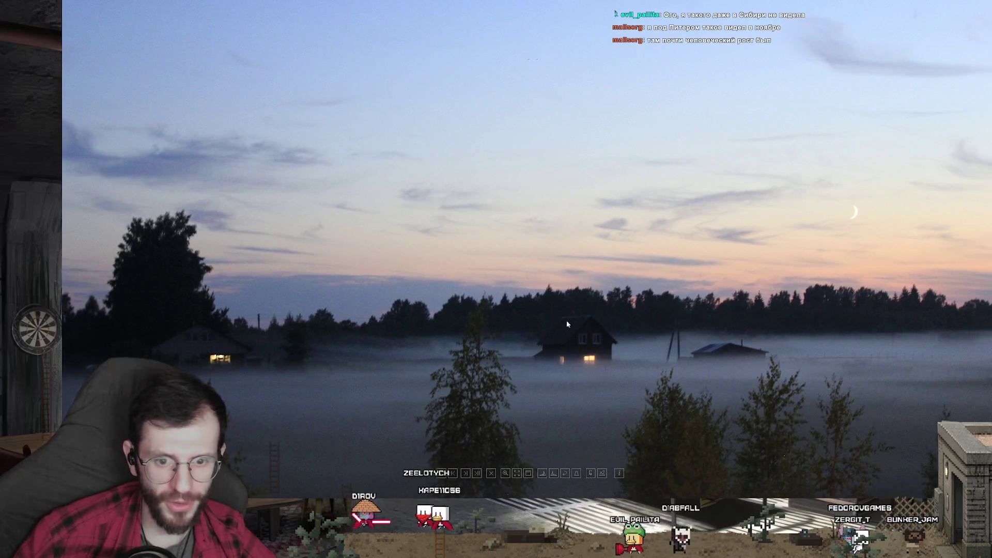
{"action": "scroll", "coordinate": [650, 201], "scroll_direction": "down", "scroll_amount": 2}
{"action": "scroll", "coordinate": [650, 200], "scroll_direction": "up", "scroll_amount": 2}
{"action": "scroll", "coordinate": [641, 200], "scroll_direction": "down", "scroll_amount": 2}
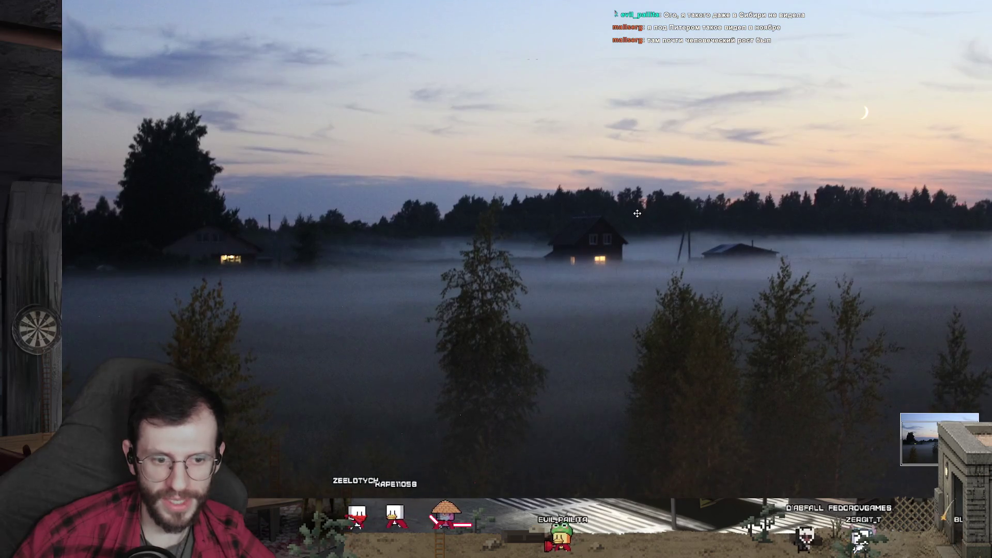
{"action": "scroll", "coordinate": [634, 198], "scroll_direction": "up", "scroll_amount": 1}
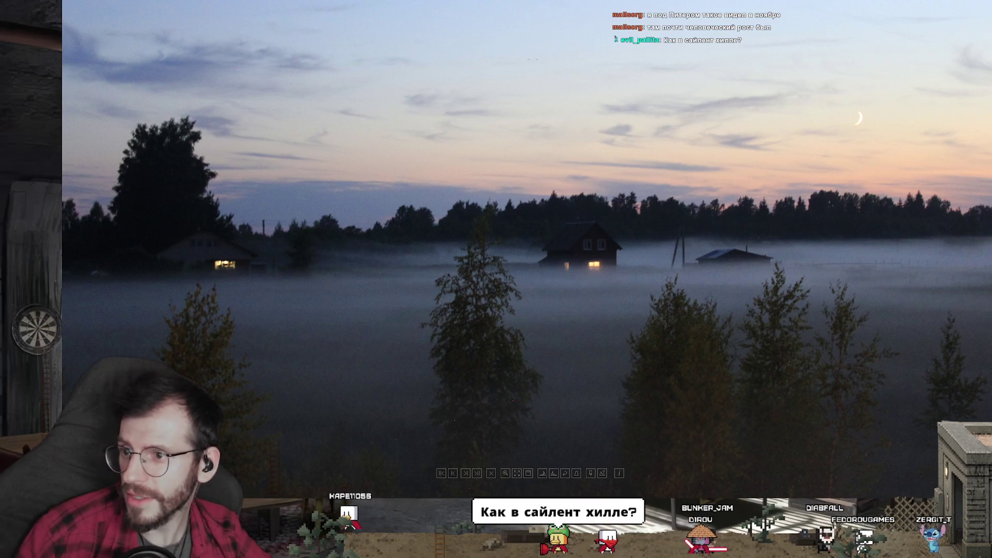
{"action": "key", "text": "Right"}
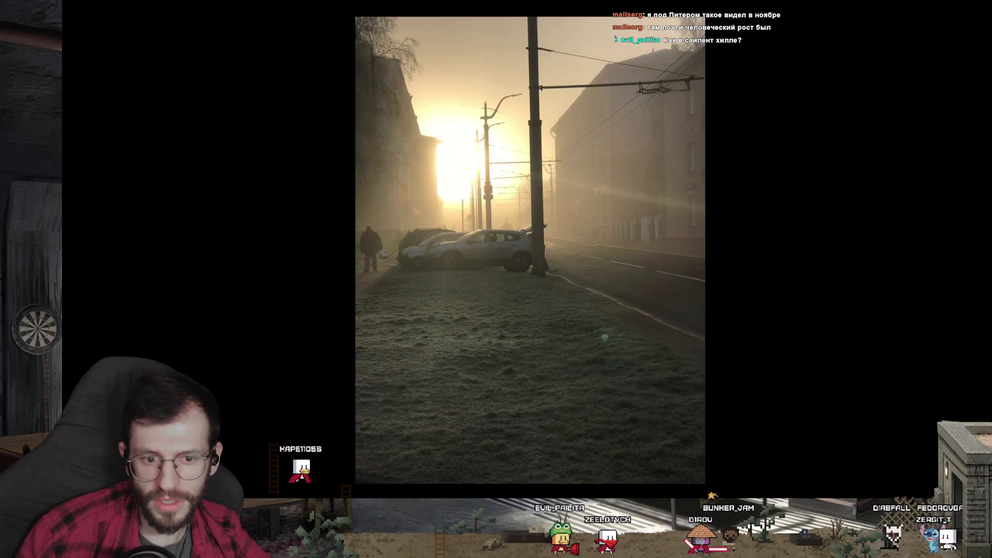
- Step through the foggy riverside, hilltop and embankment photos to the sea sunset
{"action": "scroll", "coordinate": [530, 248], "scroll_direction": "up", "scroll_amount": 1}
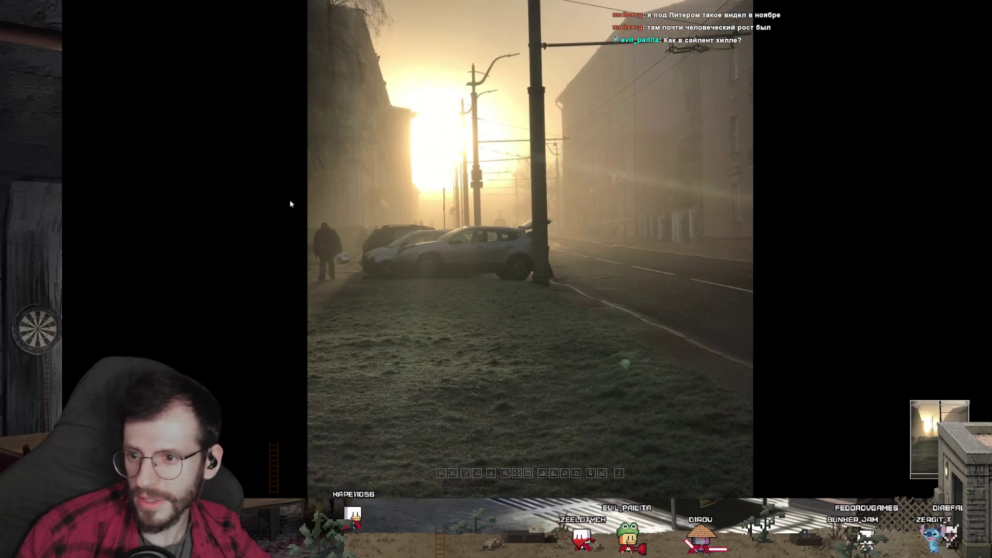
{"action": "key", "text": "Right"}
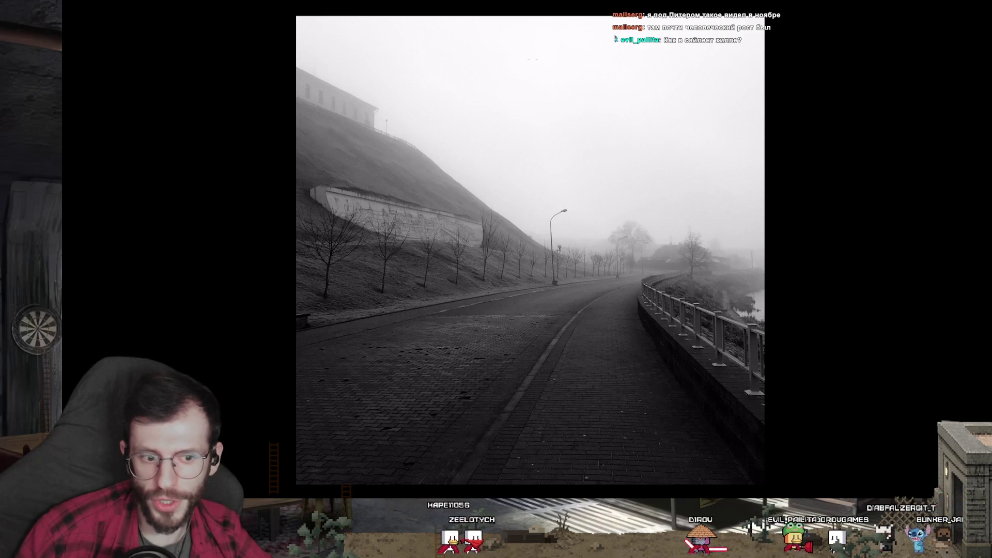
{"action": "key", "text": "Right"}
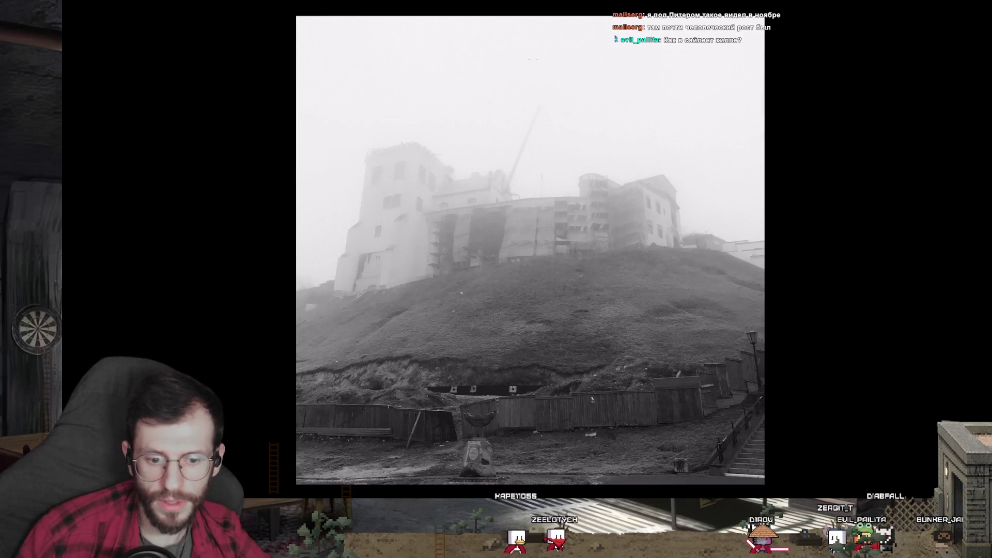
{"action": "scroll", "coordinate": [497, 279], "scroll_direction": "up", "scroll_amount": 1}
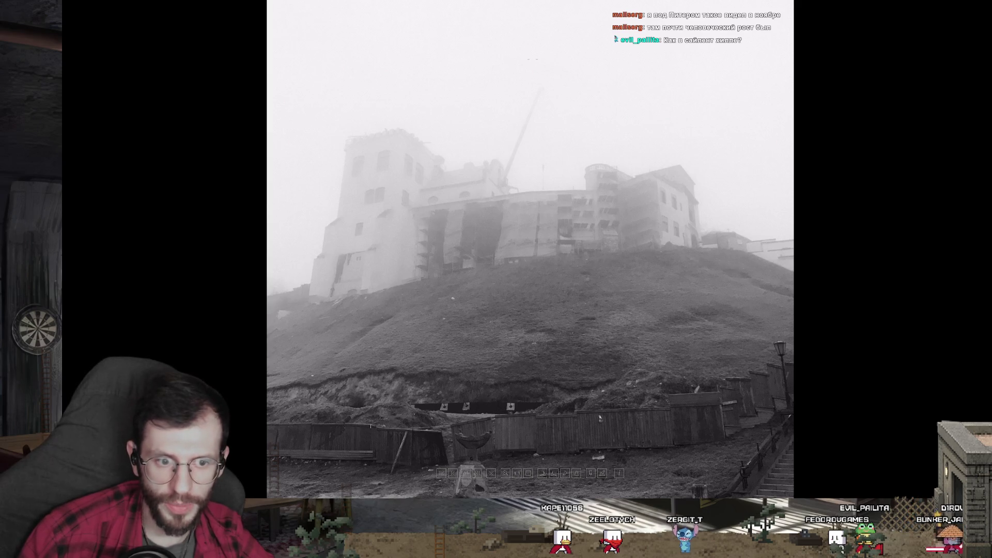
{"action": "key", "text": "Right"}
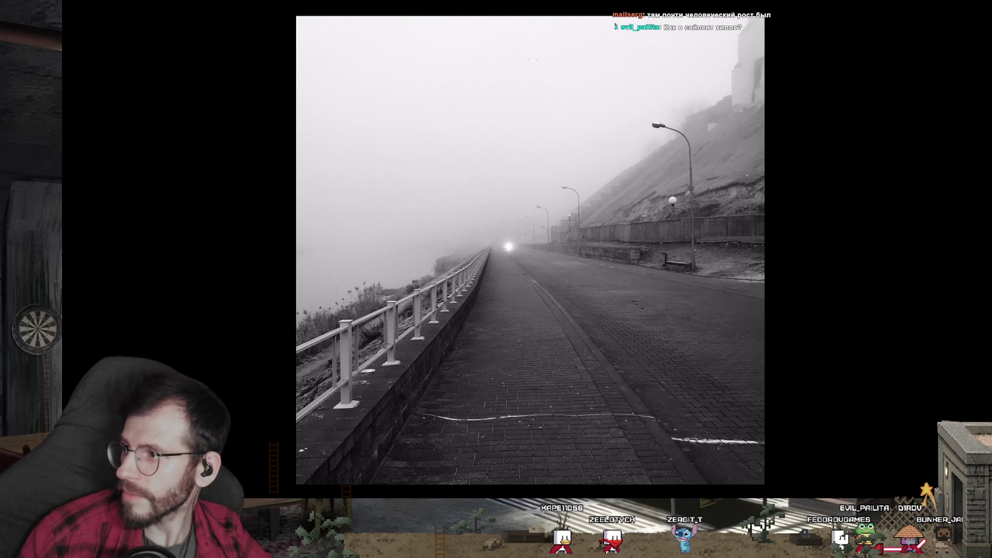
{"action": "key", "text": "Right"}
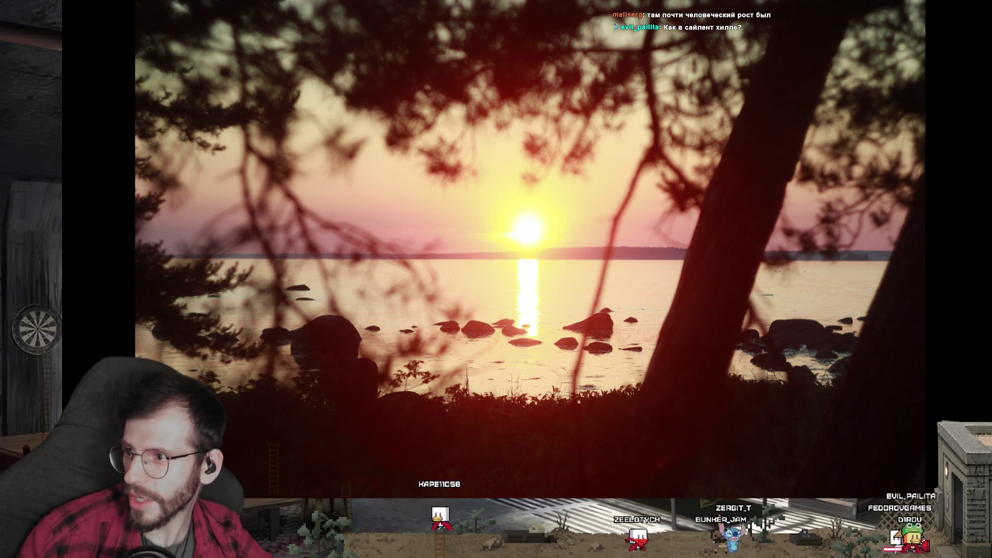
- Show the misty lake photo and zoom in and out to inspect it
{"action": "key", "text": "Right"}
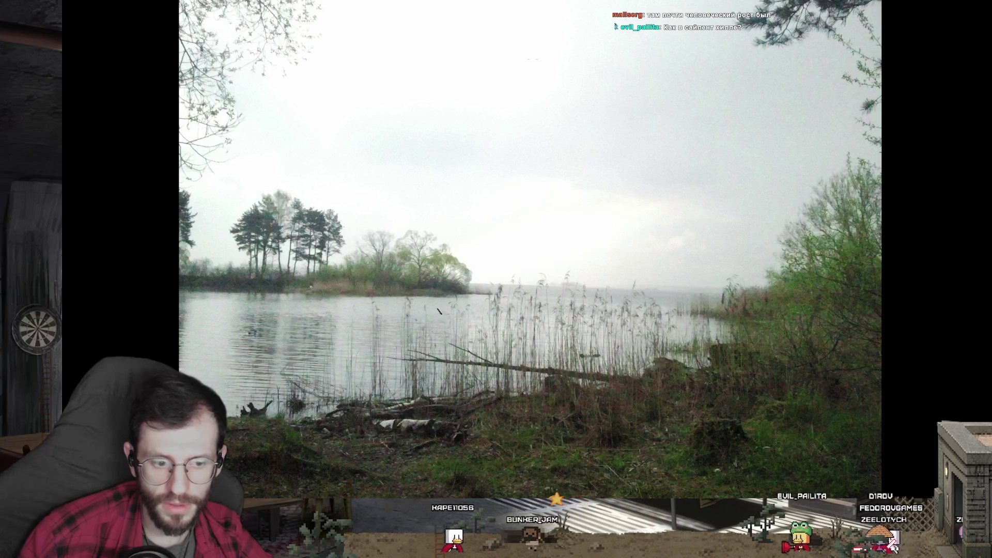
{"action": "mouse_move", "coordinate": [607, 291]}
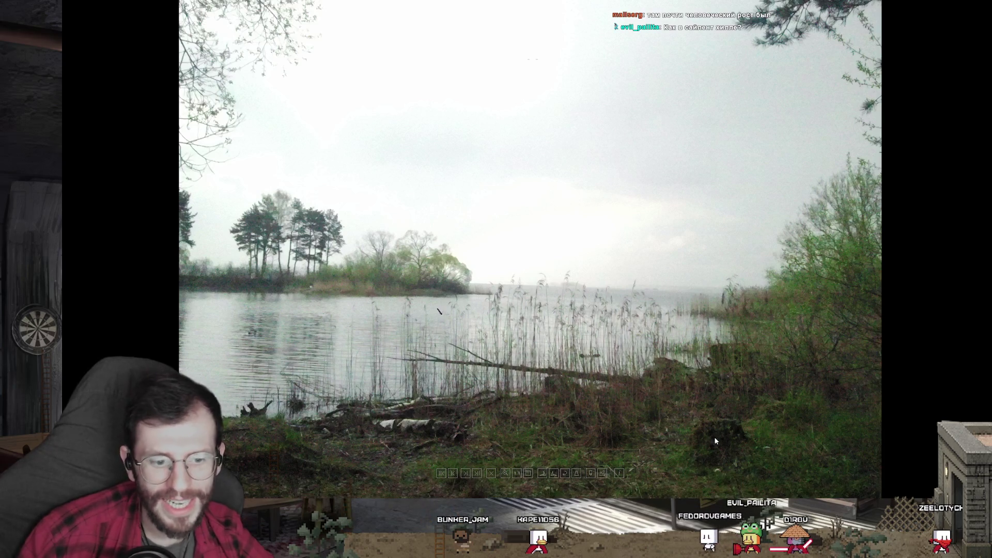
{"action": "scroll", "coordinate": [803, 471], "scroll_direction": "up", "scroll_amount": 3}
{"action": "scroll", "coordinate": [807, 463], "scroll_direction": "up", "scroll_amount": 3}
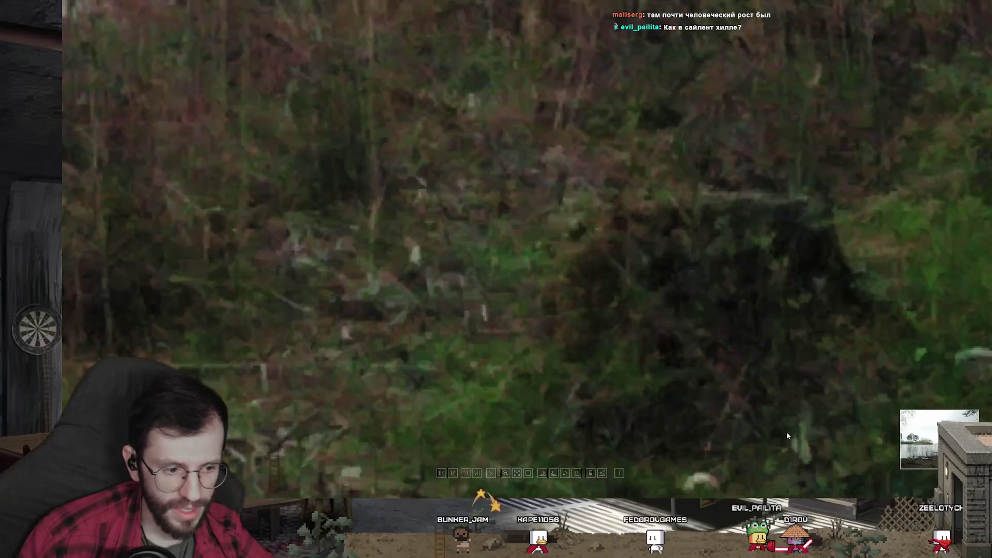
{"action": "scroll", "coordinate": [678, 334], "scroll_direction": "up", "scroll_amount": 2}
{"action": "scroll", "coordinate": [816, 245], "scroll_direction": "down", "scroll_amount": 2}
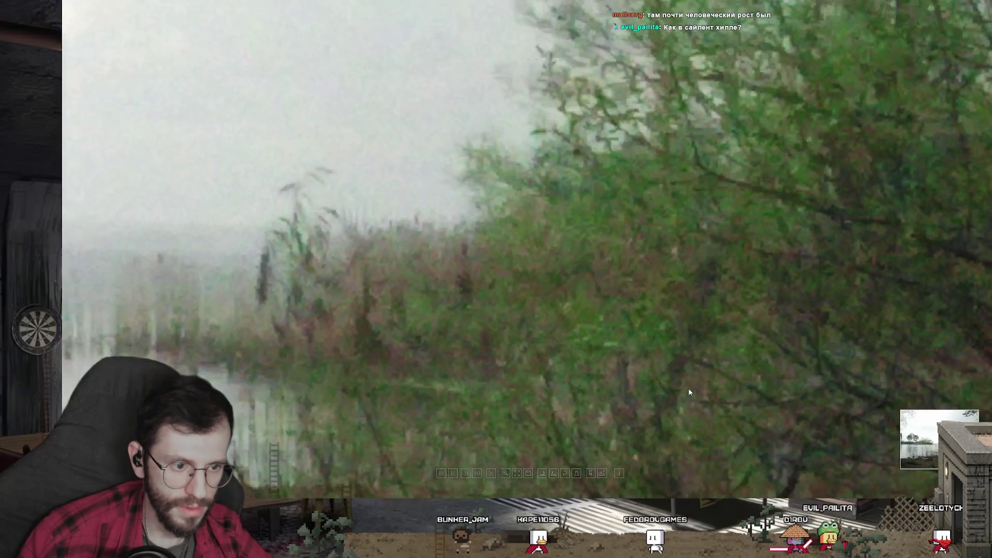
{"action": "scroll", "coordinate": [760, 275], "scroll_direction": "down", "scroll_amount": 2}
{"action": "scroll", "coordinate": [734, 310], "scroll_direction": "down", "scroll_amount": 2}
{"action": "scroll", "coordinate": [703, 351], "scroll_direction": "down", "scroll_amount": 2}
{"action": "scroll", "coordinate": [704, 351], "scroll_direction": "down", "scroll_amount": 3}
{"action": "scroll", "coordinate": [779, 349], "scroll_direction": "down", "scroll_amount": 2}
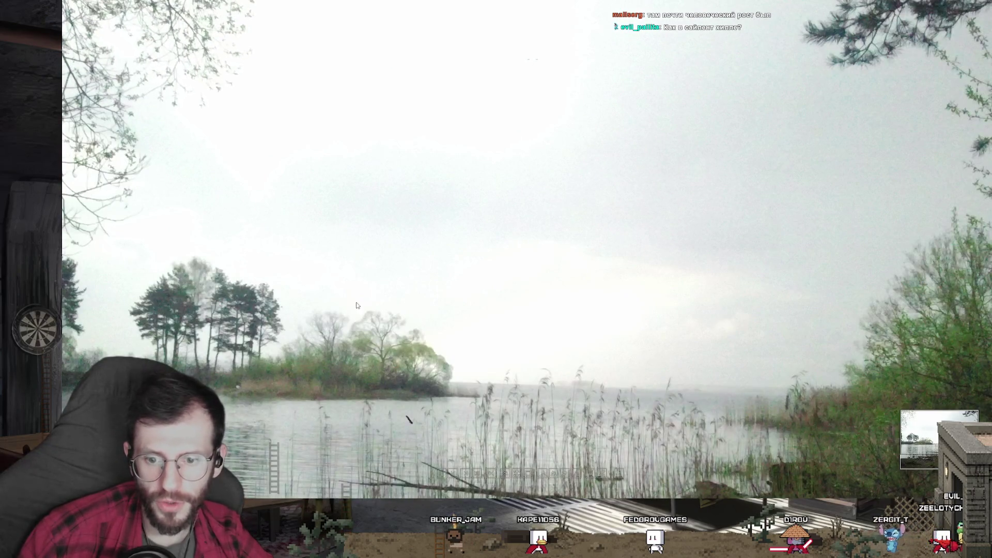
{"action": "scroll", "coordinate": [361, 310], "scroll_direction": "up", "scroll_amount": 2}
{"action": "scroll", "coordinate": [440, 321], "scroll_direction": "up", "scroll_amount": 2}
{"action": "scroll", "coordinate": [494, 326], "scroll_direction": "up", "scroll_amount": 2}
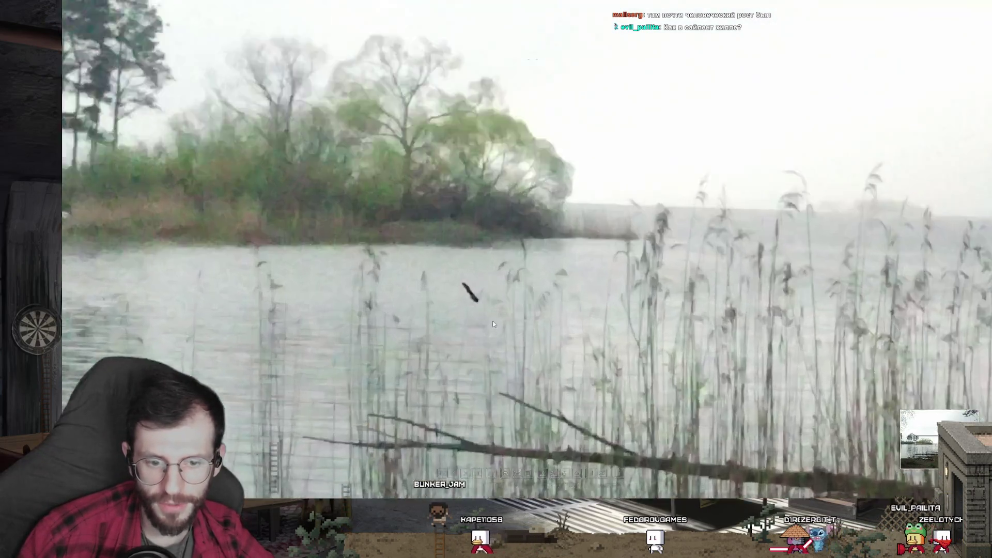
{"action": "scroll", "coordinate": [480, 307], "scroll_direction": "up", "scroll_amount": 2}
{"action": "scroll", "coordinate": [460, 274], "scroll_direction": "up", "scroll_amount": 2}
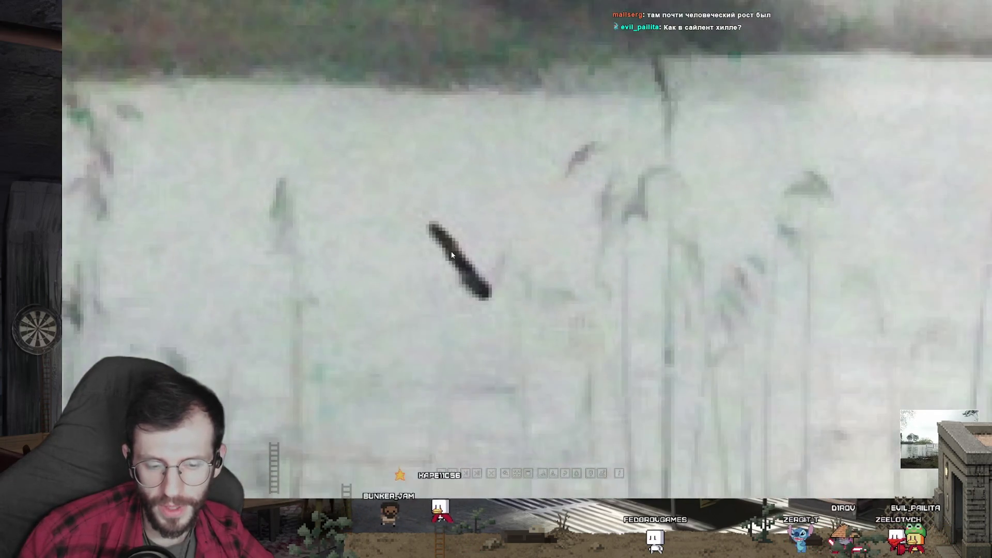
{"action": "scroll", "coordinate": [451, 254], "scroll_direction": "down", "scroll_amount": 2}
{"action": "scroll", "coordinate": [448, 248], "scroll_direction": "down", "scroll_amount": 2}
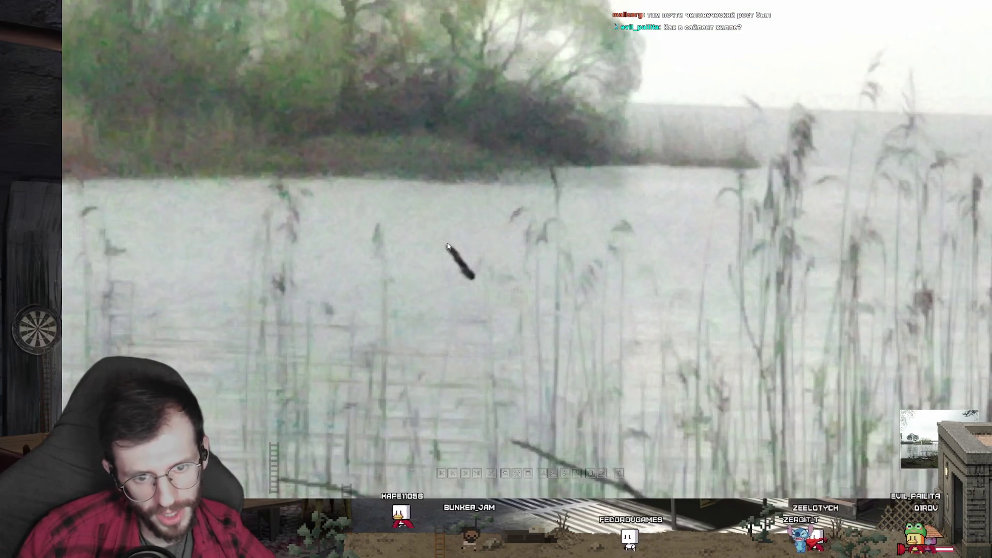
{"action": "scroll", "coordinate": [454, 254], "scroll_direction": "down", "scroll_amount": 2}
{"action": "scroll", "coordinate": [461, 259], "scroll_direction": "down", "scroll_amount": 2}
{"action": "scroll", "coordinate": [461, 261], "scroll_direction": "down", "scroll_amount": 2}
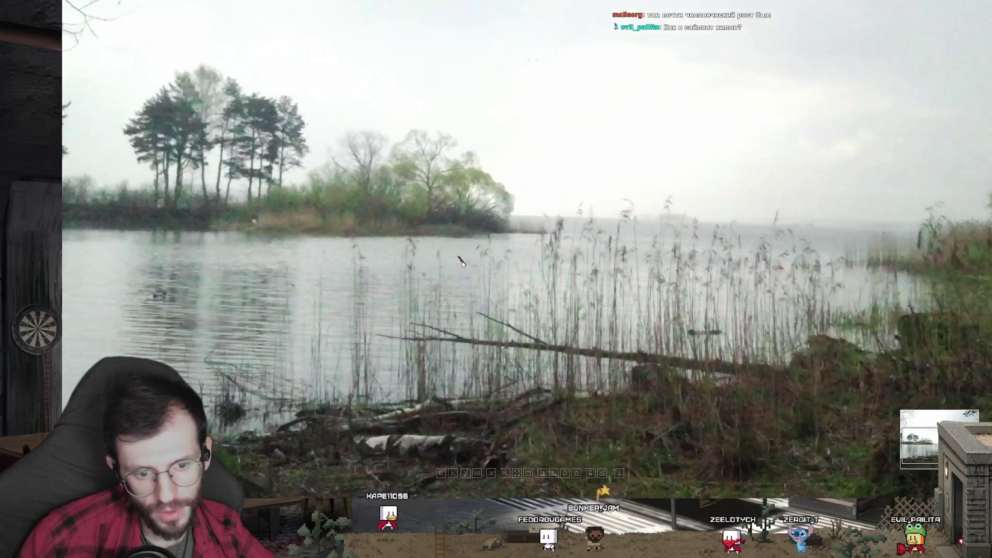
{"action": "scroll", "coordinate": [490, 287], "scroll_direction": "down", "scroll_amount": 2}
{"action": "scroll", "coordinate": [428, 272], "scroll_direction": "down", "scroll_amount": 2}
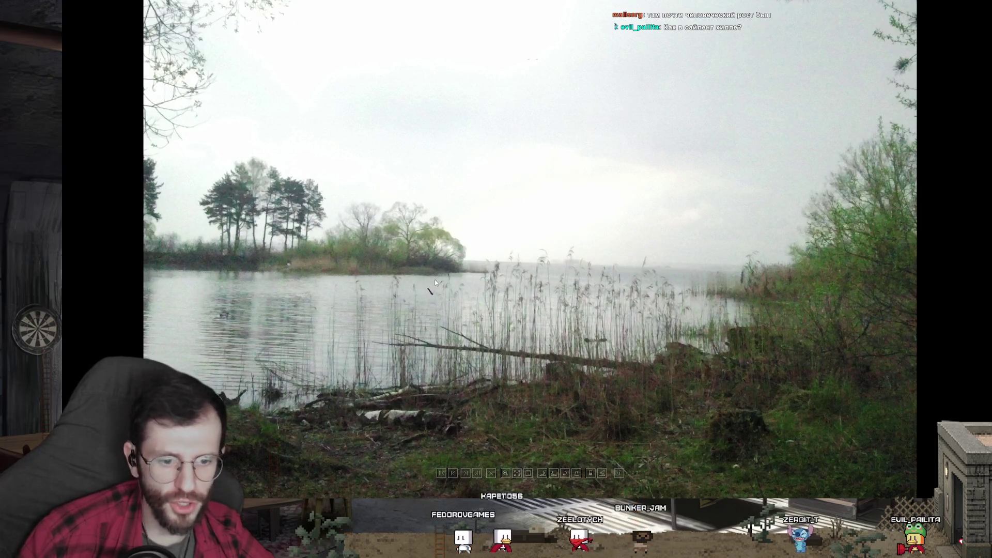
- Move to another shot of the lake and bring up its actions menu
{"action": "key", "text": "Right"}
{"action": "key", "text": "Right"}
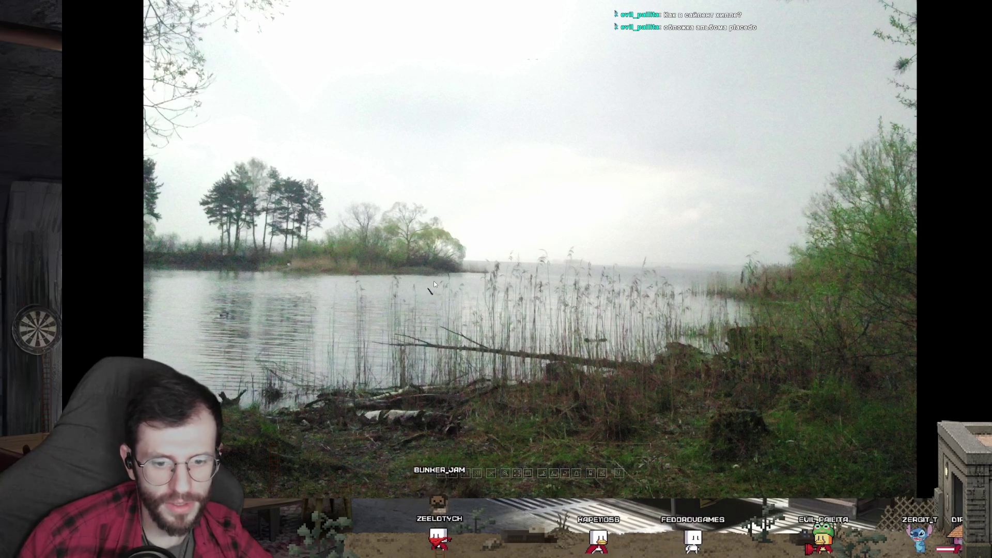
{"action": "scroll", "coordinate": [433, 280], "scroll_direction": "down", "scroll_amount": 2}
{"action": "scroll", "coordinate": [433, 281], "scroll_direction": "up", "scroll_amount": 6}
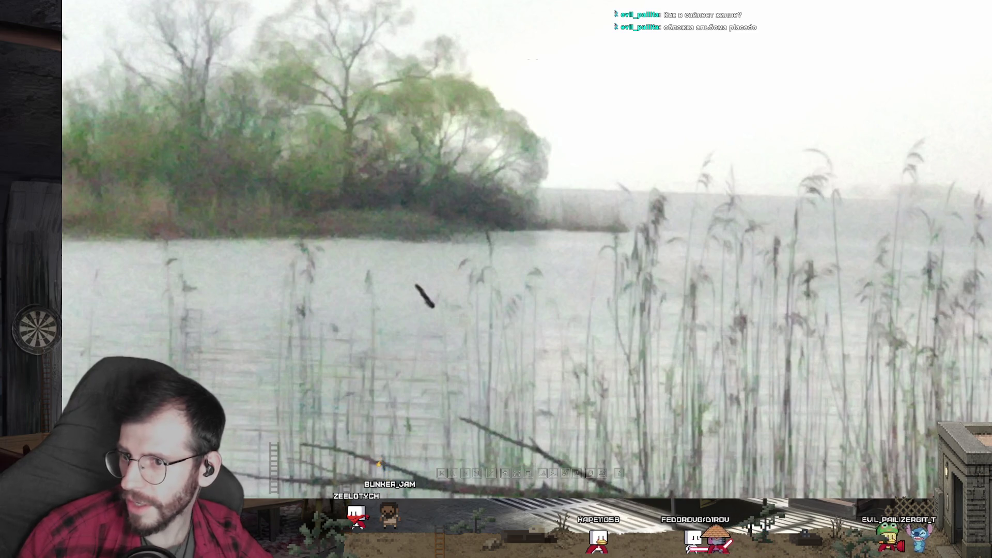
{"action": "scroll", "coordinate": [422, 237], "scroll_direction": "down", "scroll_amount": 3}
{"action": "scroll", "coordinate": [422, 238], "scroll_direction": "down", "scroll_amount": 3}
{"action": "right_click", "coordinate": [445, 241]}
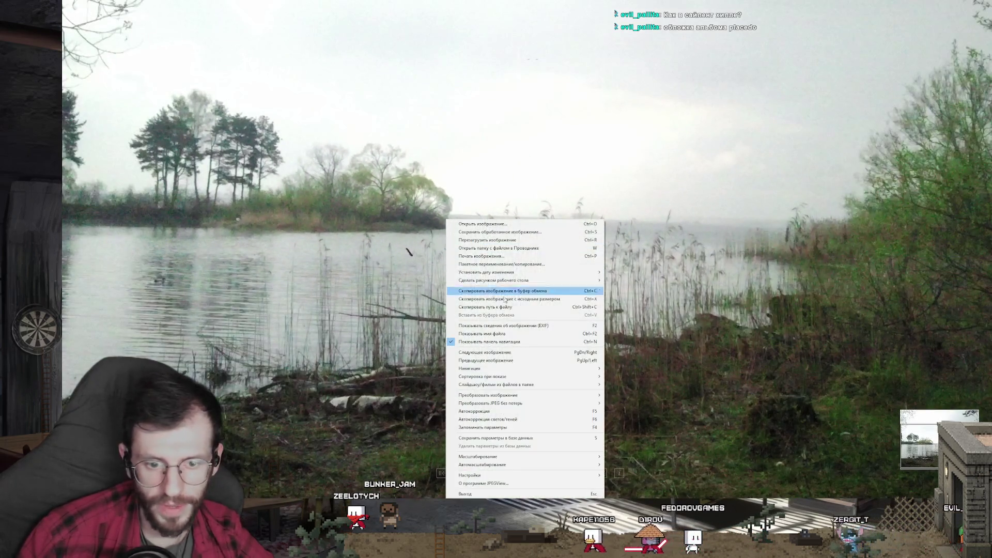
- Copy the lake photo and drop it into the browser's image search
{"action": "left_click", "coordinate": [489, 341]}
{"action": "key", "text": "Escape"}
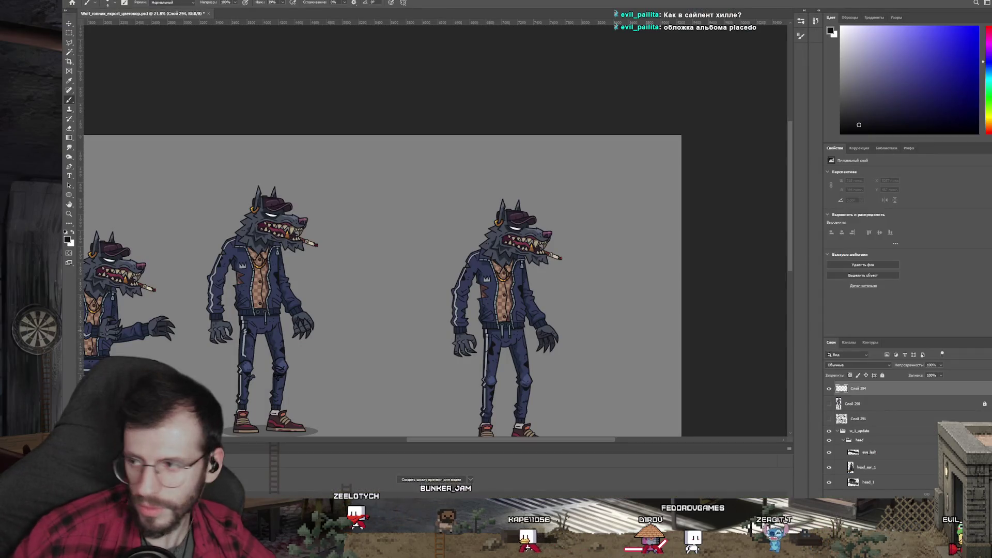
{"action": "key", "text": "alt+Tab"}
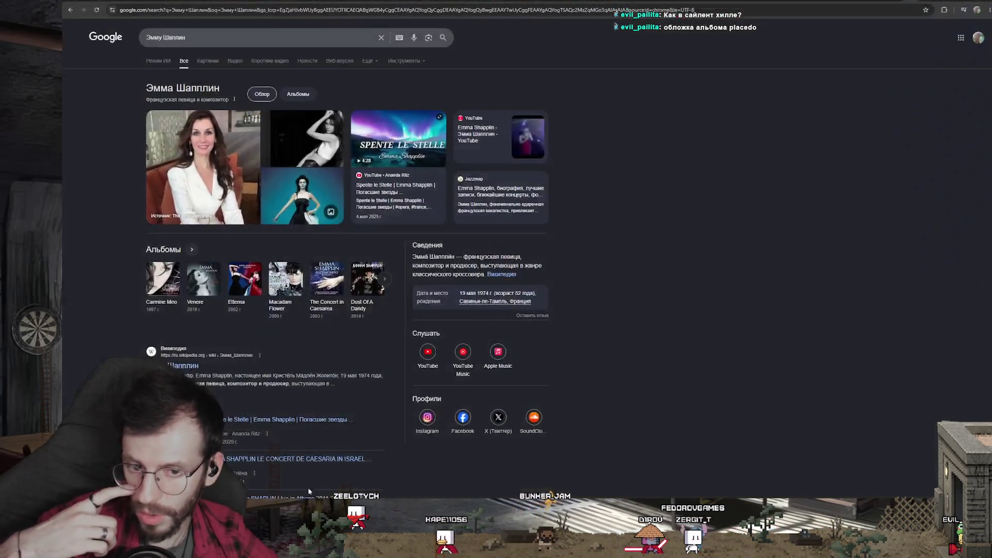
{"action": "left_click_drag", "start_coordinate": [306, 497], "coordinate": [669, 91]}
- Search 'нфтвуч' in a new tab, switch to image search and upload the lake photo
{"action": "key", "text": "ctrl+t"}
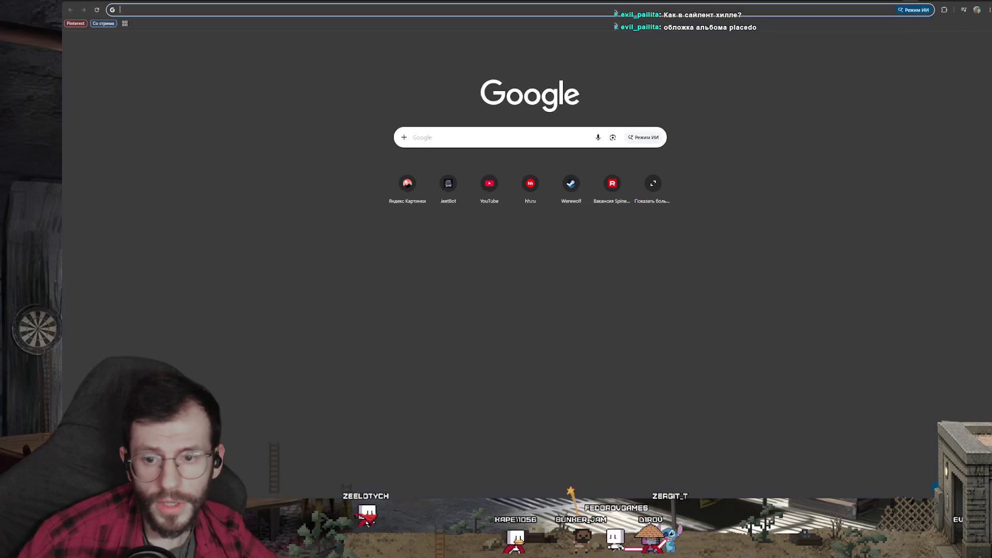
{"action": "type", "text": "нфтвуч"}
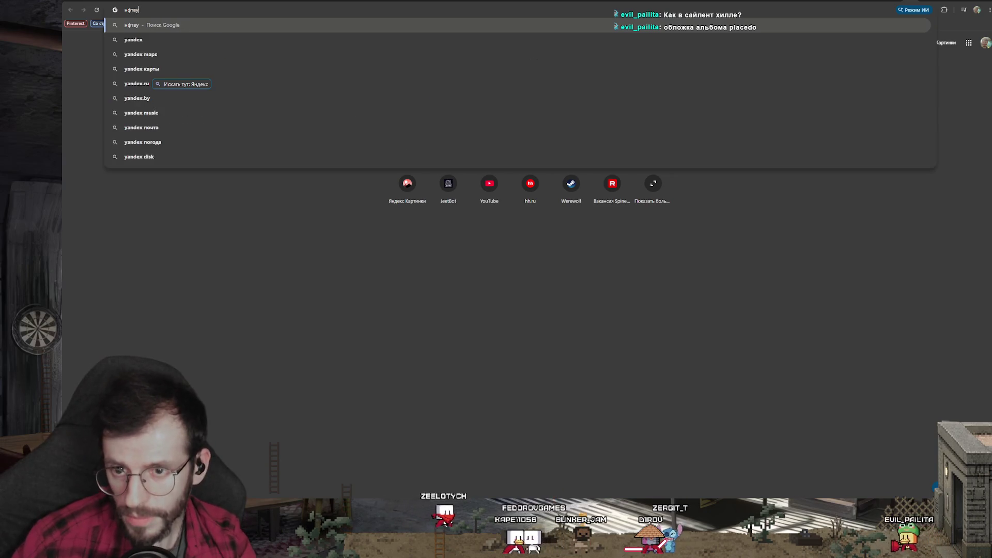
{"action": "key", "text": "Return"}
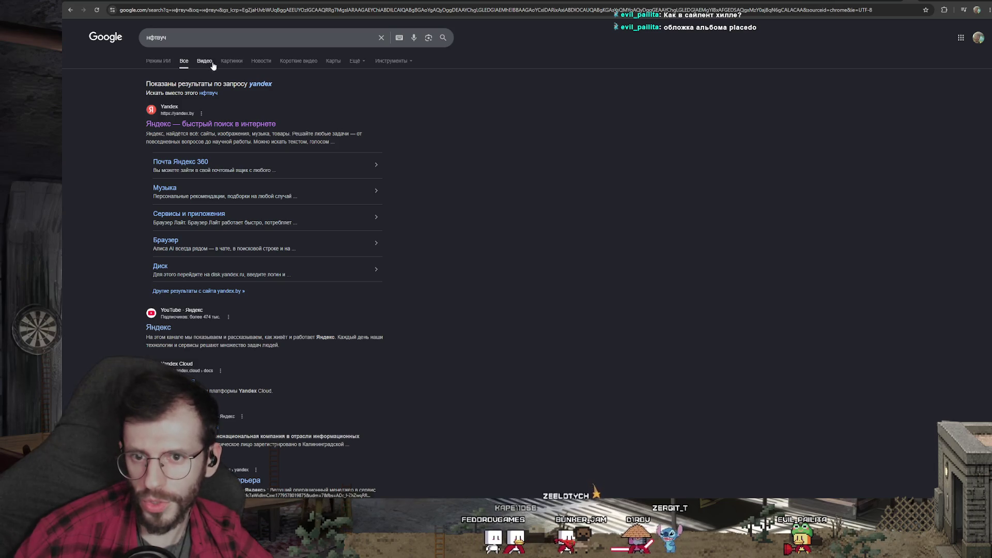
{"action": "left_click", "coordinate": [247, 60]}
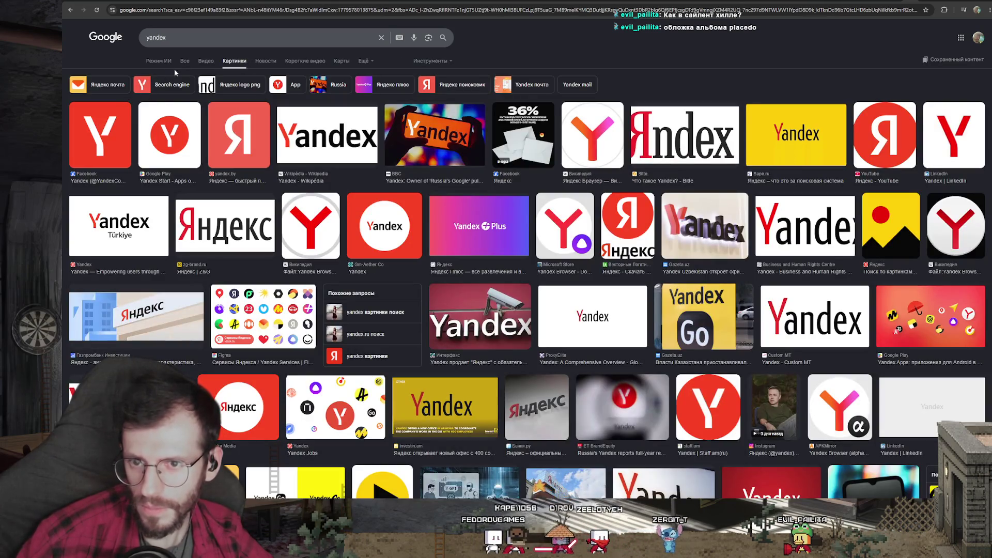
{"action": "left_click", "coordinate": [429, 38]}
{"action": "left_click_drag", "start_coordinate": [991, 155], "coordinate": [335, 93]}
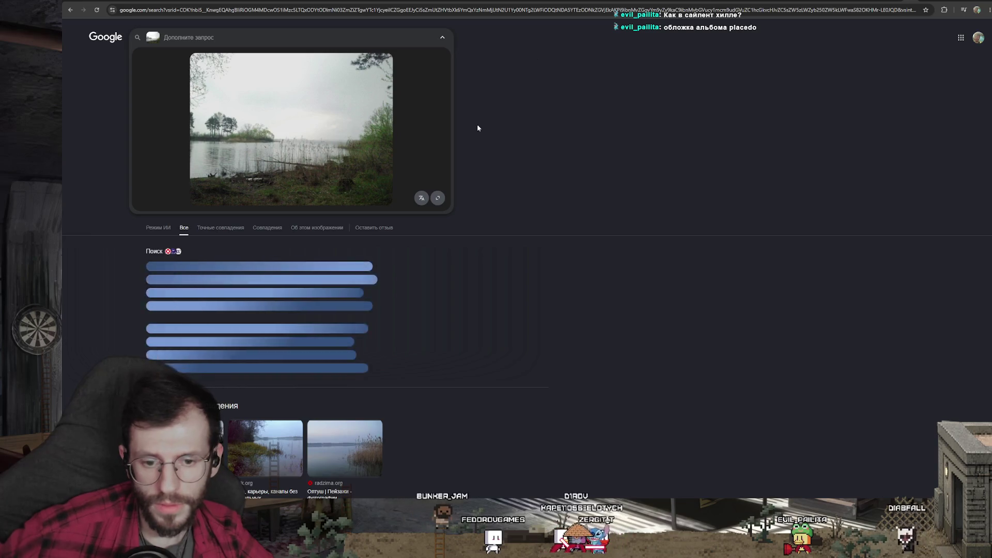
- Review the lake photo's AI Mode, Точные совпадения and Совпадения results, then open a new tab
{"action": "scroll", "coordinate": [532, 149], "scroll_direction": "down", "scroll_amount": 4}
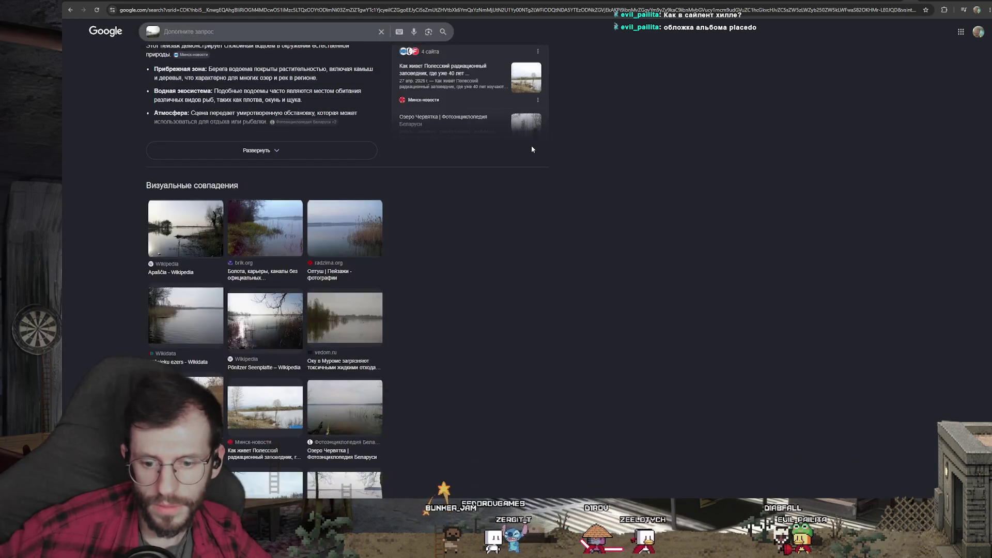
{"action": "scroll", "coordinate": [543, 176], "scroll_direction": "up", "scroll_amount": 1}
{"action": "right_click", "coordinate": [203, 282]}
{"action": "key", "text": "Escape"}
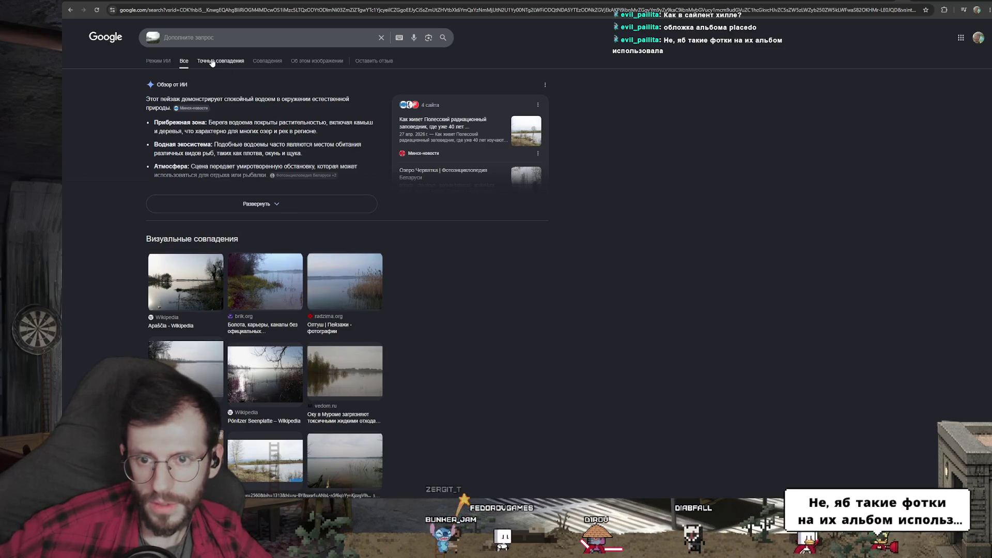
{"action": "left_click", "coordinate": [205, 38]}
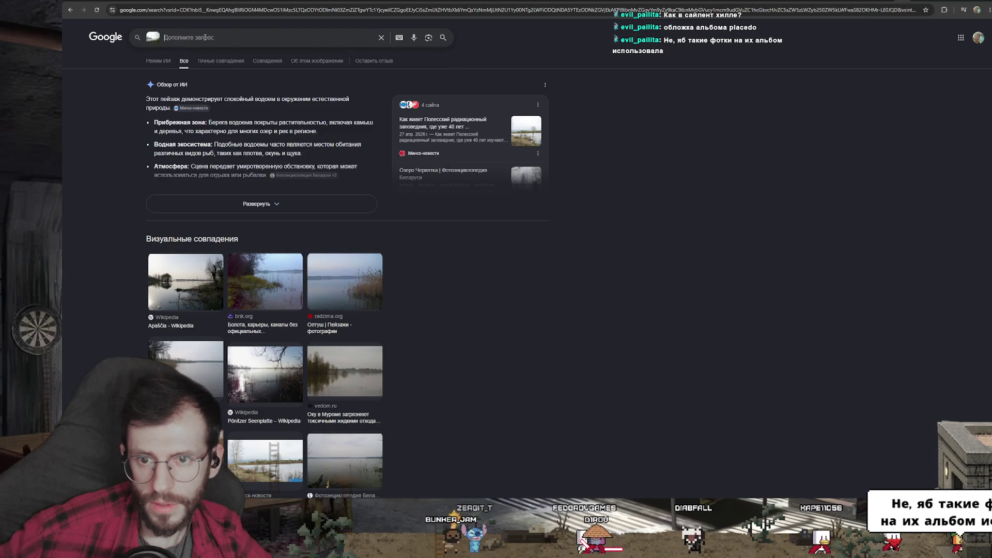
{"action": "key", "text": "Escape"}
{"action": "left_click", "coordinate": [158, 61]}
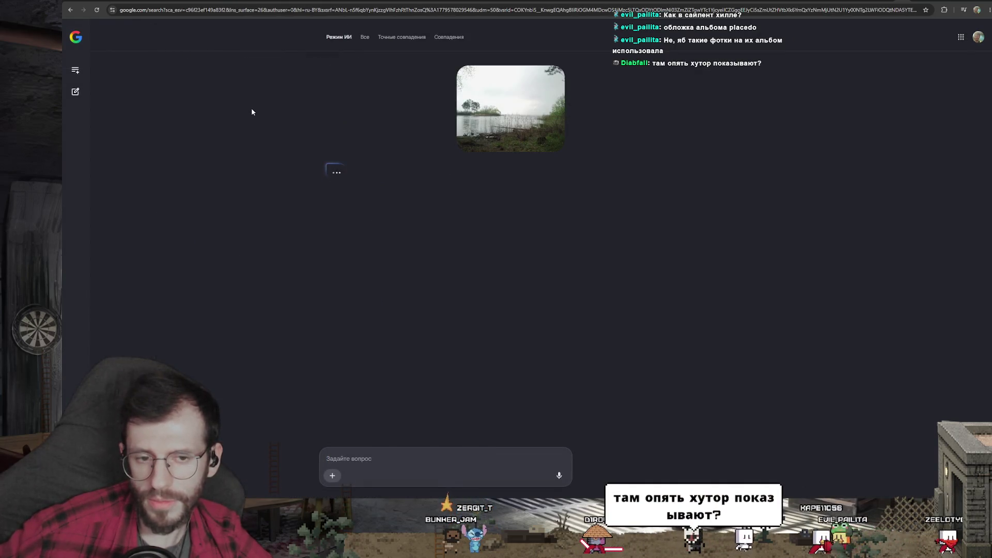
{"action": "key", "text": "alt+Left"}
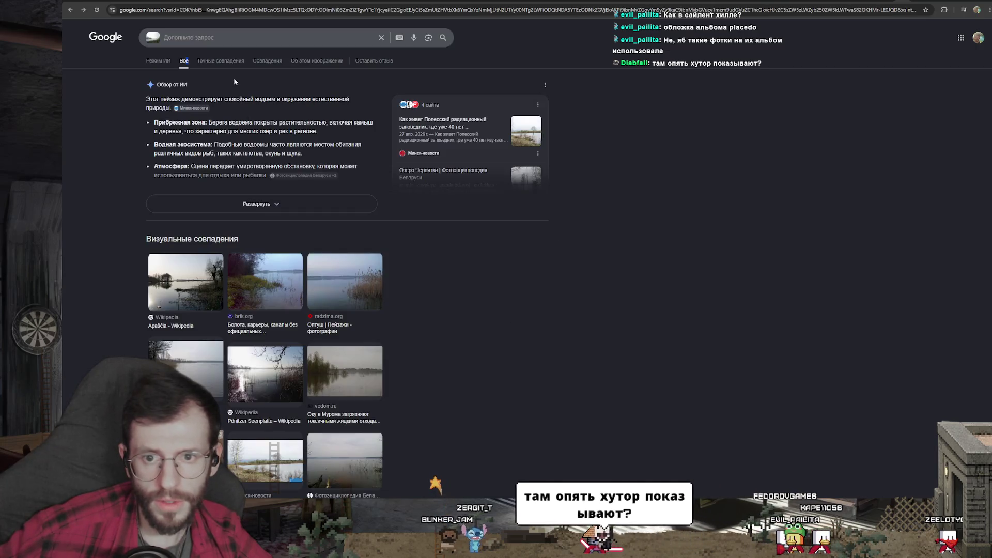
{"action": "left_click", "coordinate": [231, 62]}
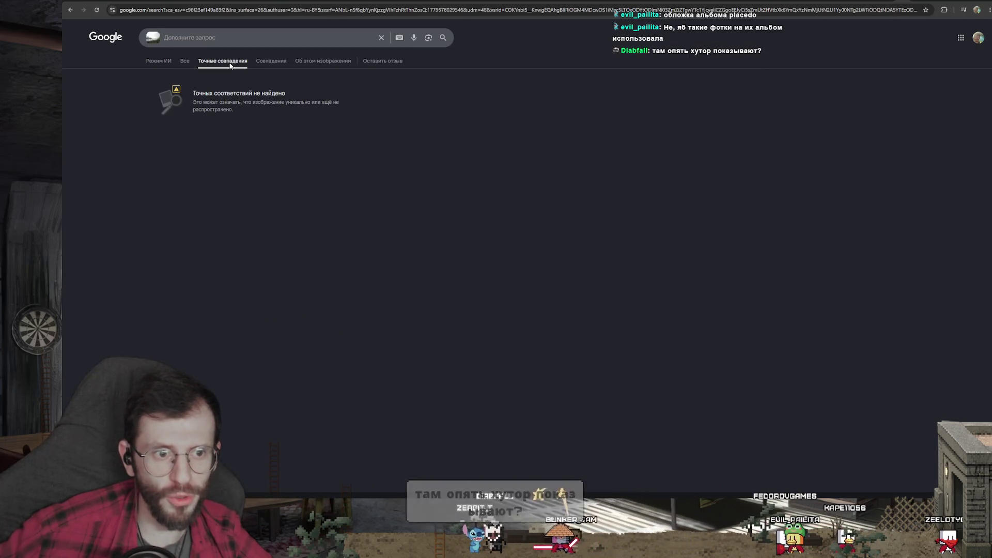
{"action": "left_click", "coordinate": [270, 61]}
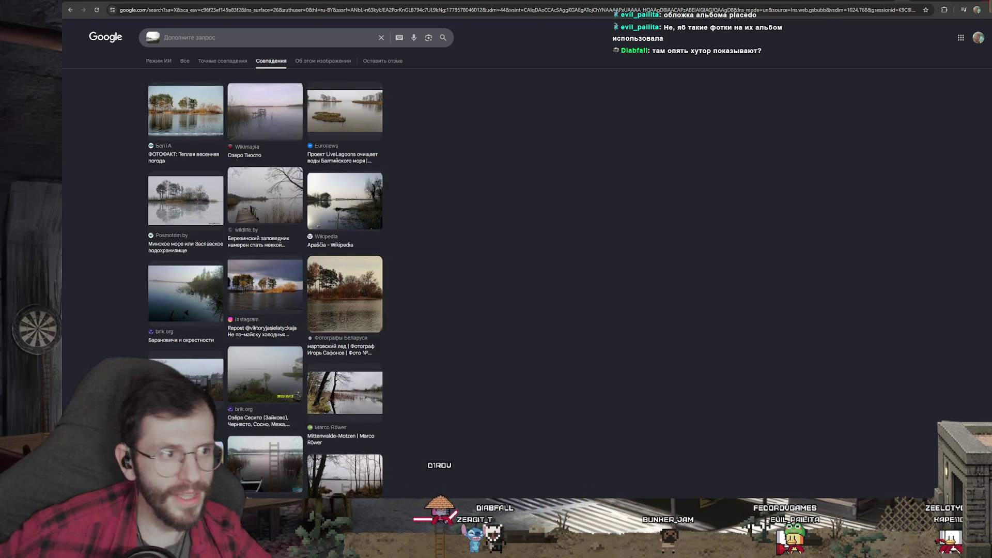
{"action": "key", "text": "ctrl+t"}
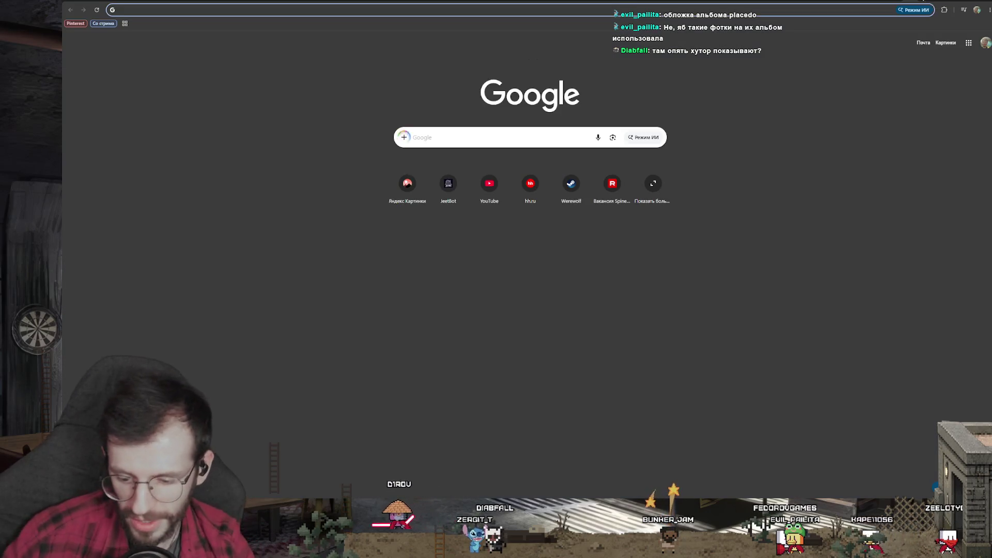
- Search 'нфтвуч' and open the Yandex site, dismissing the browser install prompt
{"action": "type", "text": "нфтвуч"}
{"action": "key", "text": "Return"}
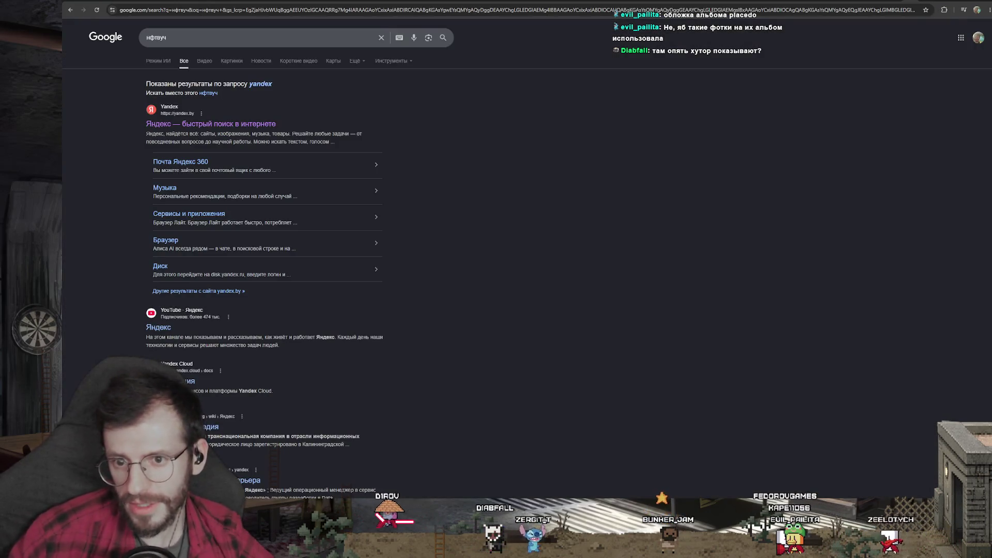
{"action": "left_click", "coordinate": [231, 129]}
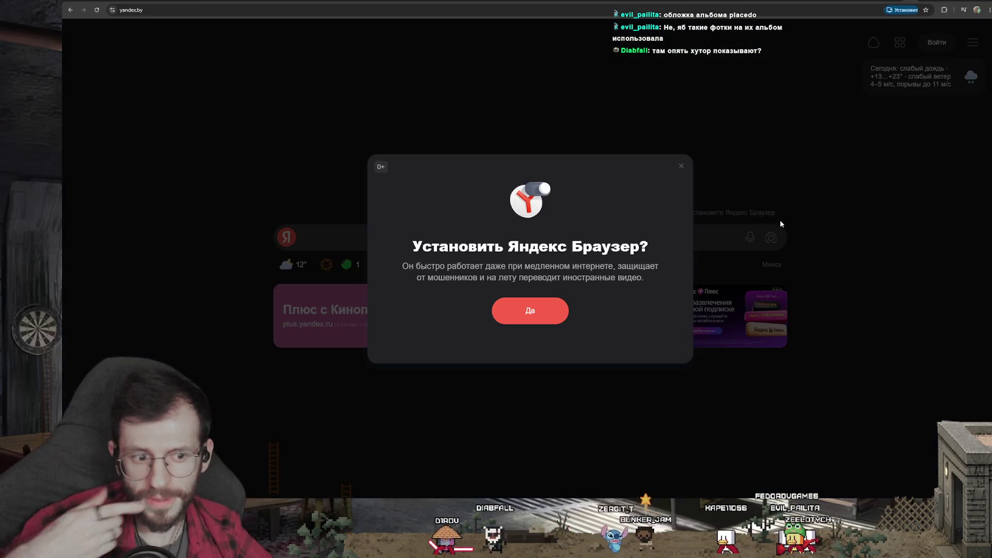
{"action": "left_click", "coordinate": [683, 170]}
- Upload the lake photo to Yandex image search and show more similar images
{"action": "left_click", "coordinate": [770, 239]}
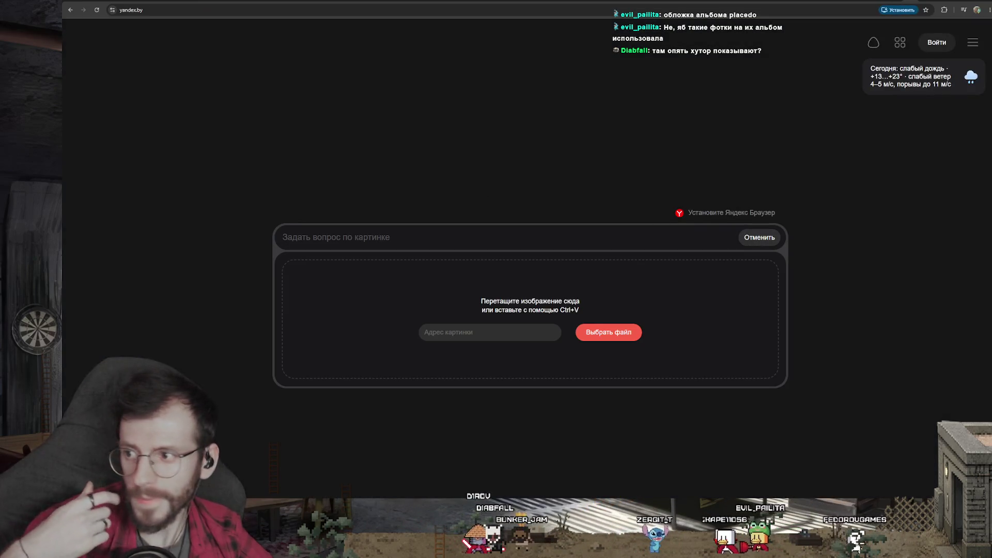
{"action": "left_click_drag", "start_coordinate": [991, 297], "coordinate": [617, 291]}
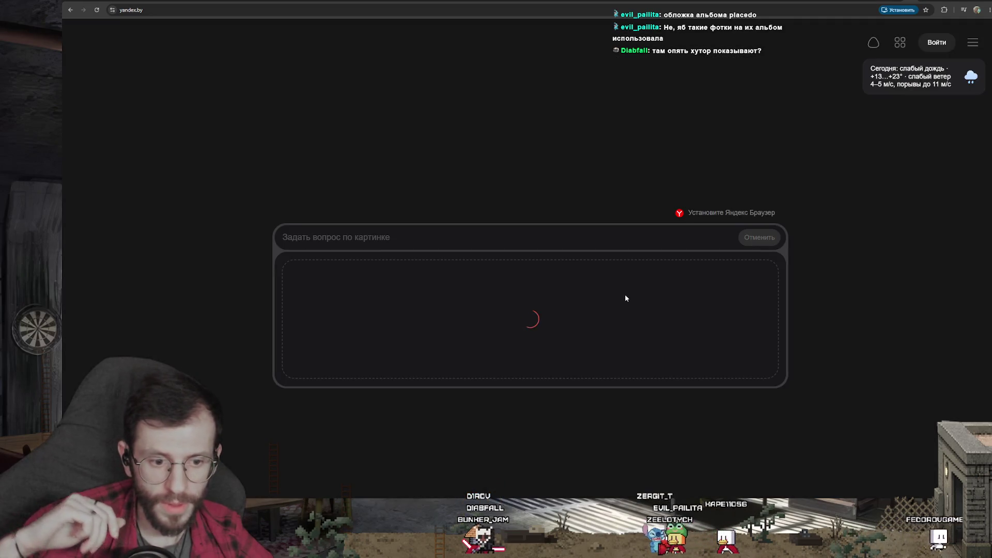
{"action": "left_click", "coordinate": [776, 238]}
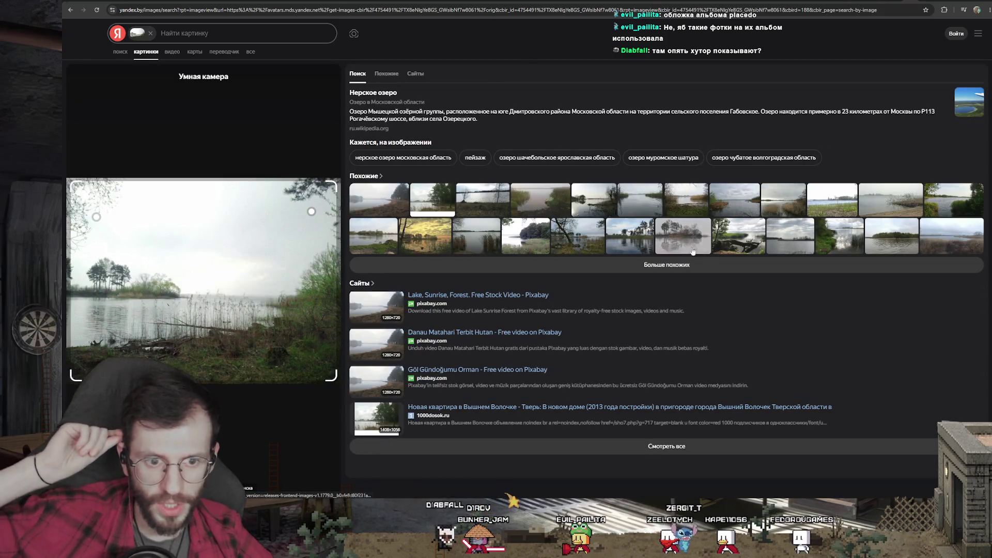
{"action": "left_click", "coordinate": [694, 267]}
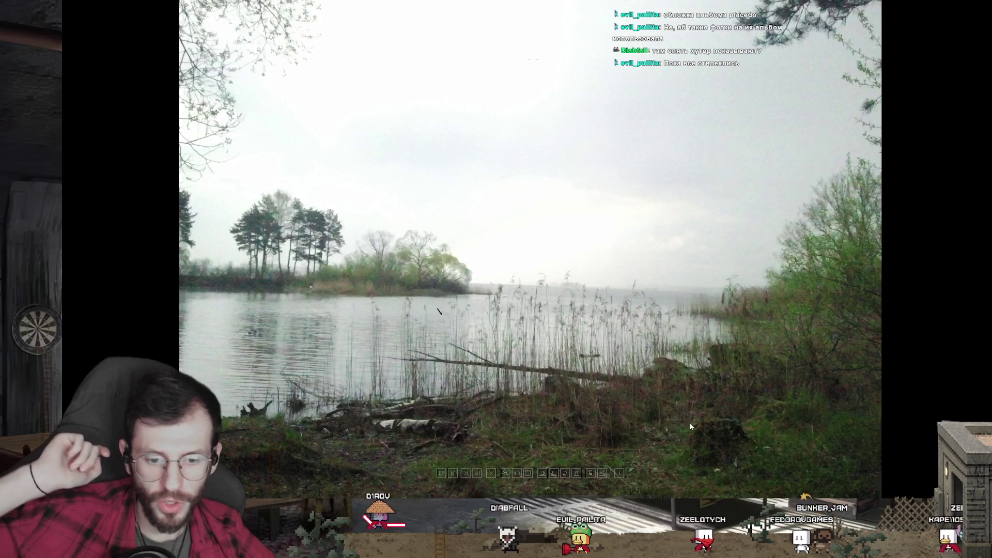
- Zoom in and out on the lake photo, then return to the Yandex similar-images page
{"action": "scroll", "coordinate": [690, 423], "scroll_direction": "up", "scroll_amount": 2}
{"action": "scroll", "coordinate": [683, 423], "scroll_direction": "down", "scroll_amount": 2}
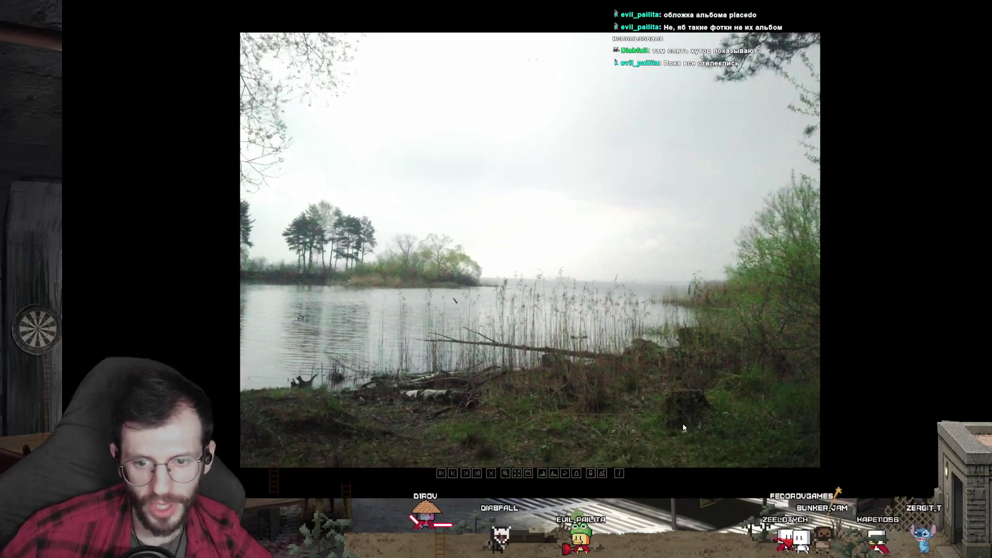
{"action": "scroll", "coordinate": [683, 422], "scroll_direction": "up", "scroll_amount": 1}
{"action": "scroll", "coordinate": [682, 275], "scroll_direction": "up", "scroll_amount": 2}
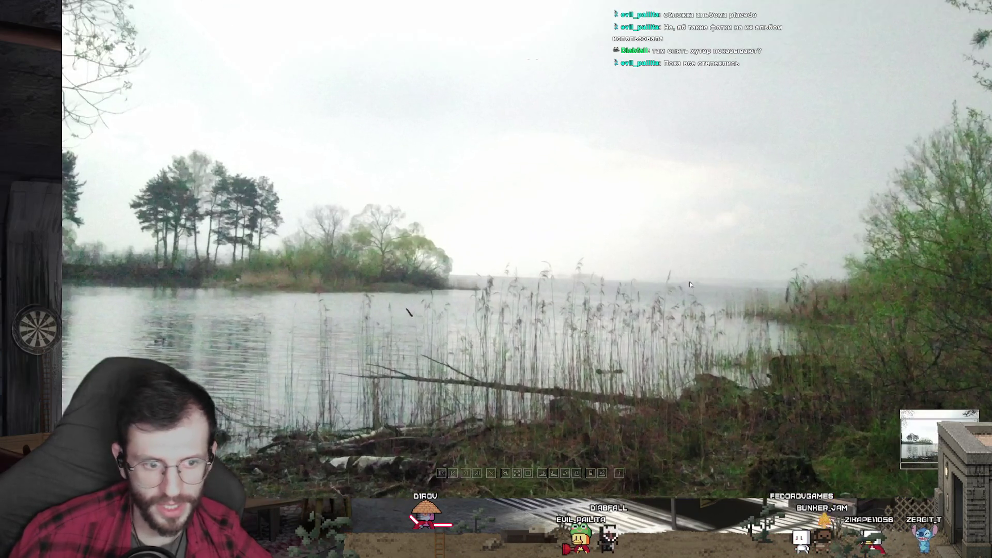
{"action": "scroll", "coordinate": [674, 276], "scroll_direction": "up", "scroll_amount": 1}
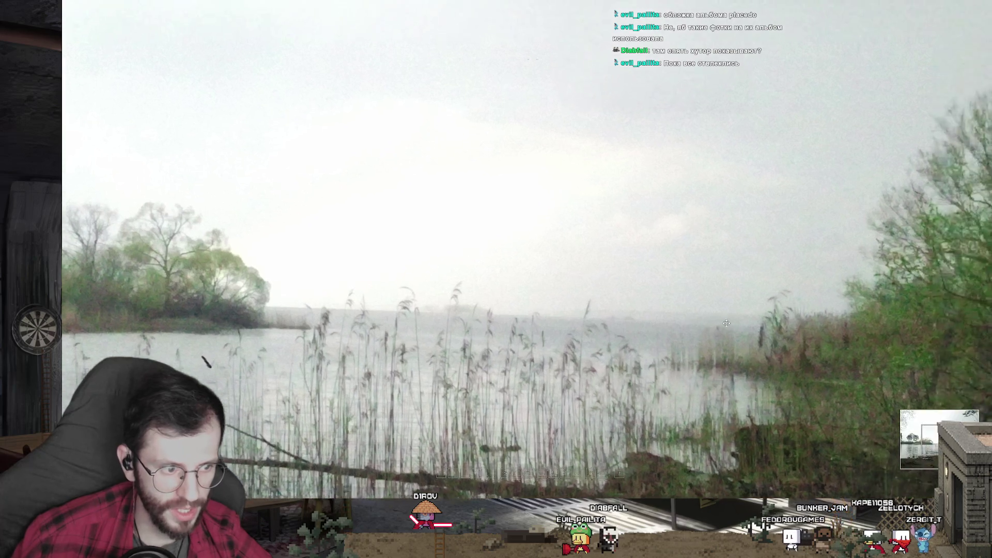
{"action": "scroll", "coordinate": [674, 277], "scroll_direction": "up", "scroll_amount": 1}
{"action": "scroll", "coordinate": [675, 275], "scroll_direction": "down", "scroll_amount": 2}
{"action": "scroll", "coordinate": [762, 300], "scroll_direction": "up", "scroll_amount": 1}
{"action": "scroll", "coordinate": [762, 299], "scroll_direction": "up", "scroll_amount": 1}
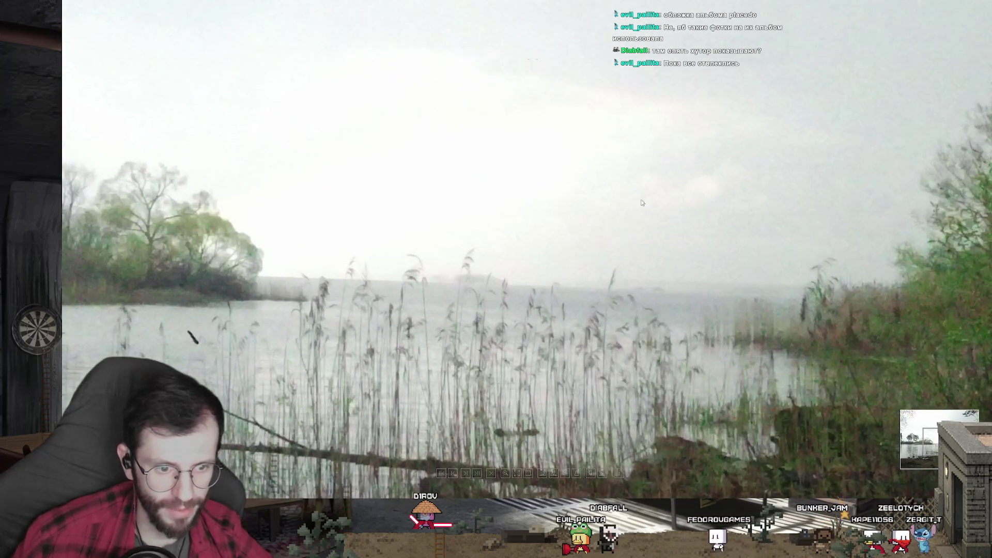
{"action": "scroll", "coordinate": [840, 253], "scroll_direction": "down", "scroll_amount": 2}
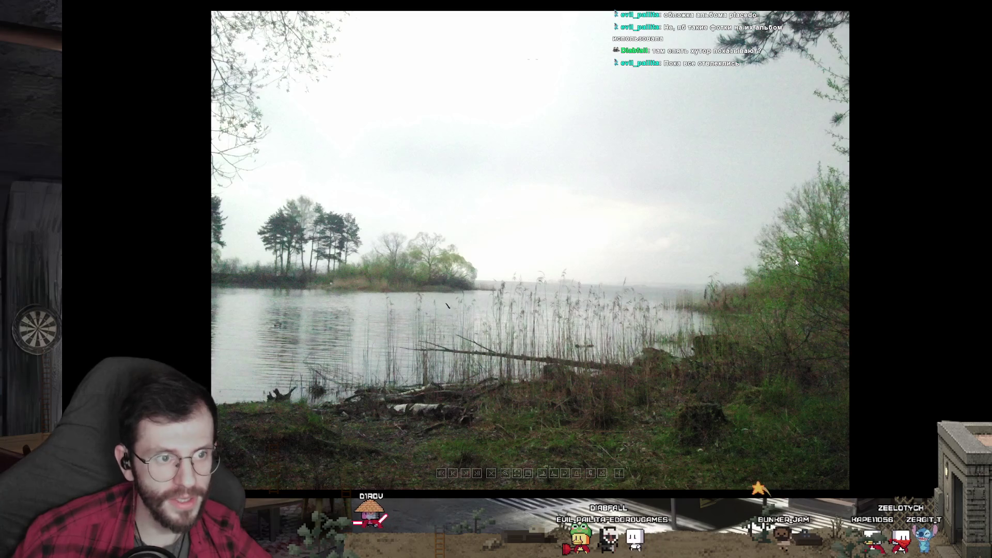
{"action": "scroll", "coordinate": [786, 269], "scroll_direction": "up", "scroll_amount": 1}
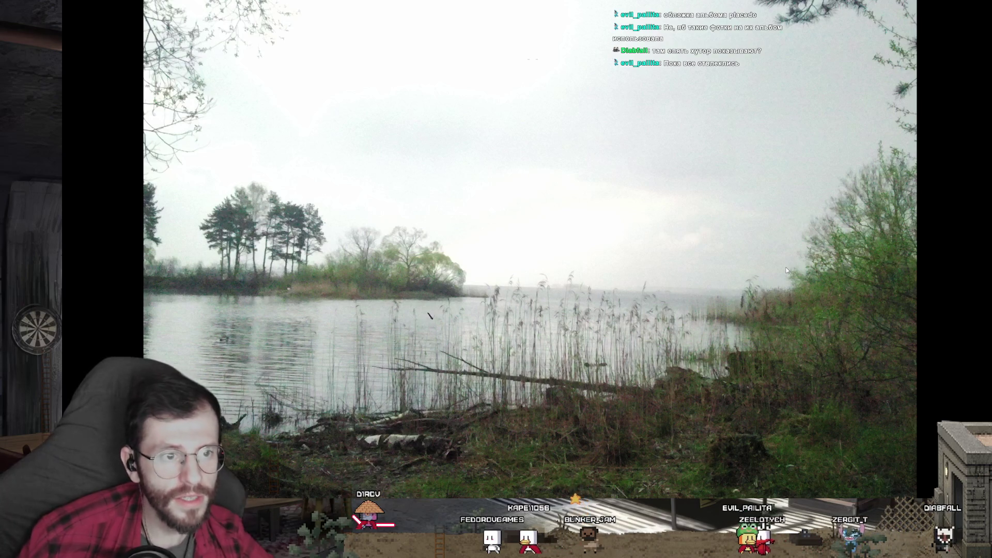
{"action": "scroll", "coordinate": [786, 267], "scroll_direction": "down", "scroll_amount": 2}
{"action": "scroll", "coordinate": [809, 286], "scroll_direction": "up", "scroll_amount": 2}
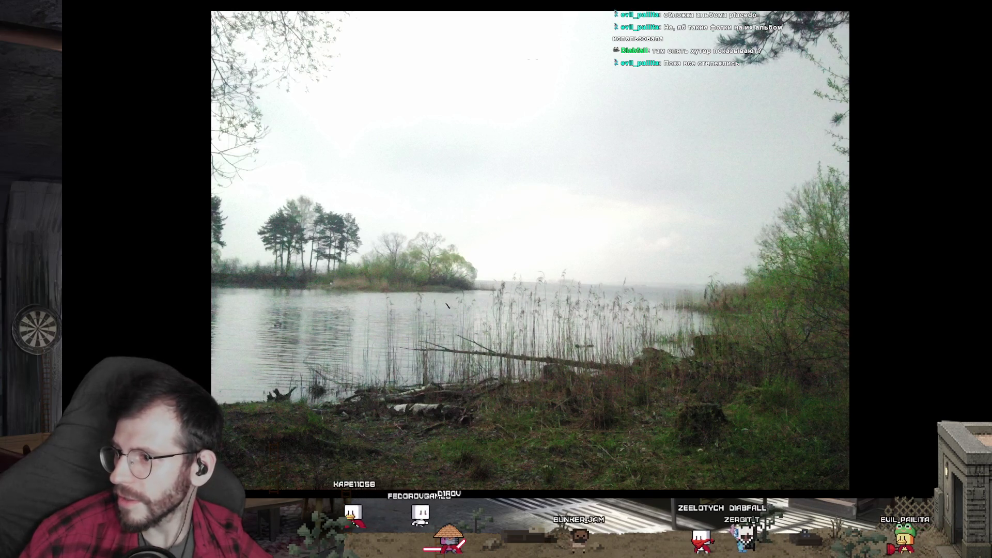
{"action": "key", "text": "alt+Tab"}
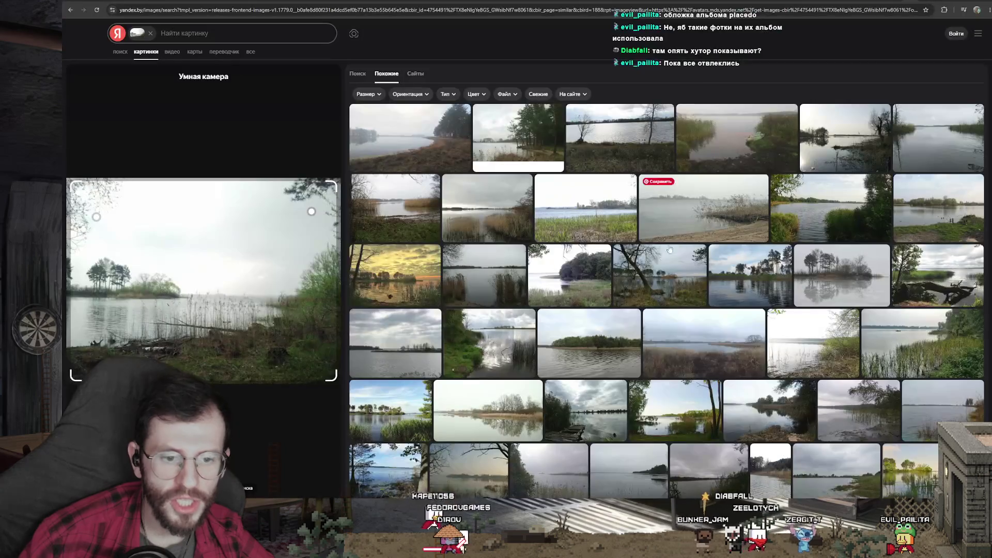
- Cycle through the Google result tabs, then switch windows and zoom the dog's-nose close-up
{"action": "key", "text": "ctrl+Tab"}
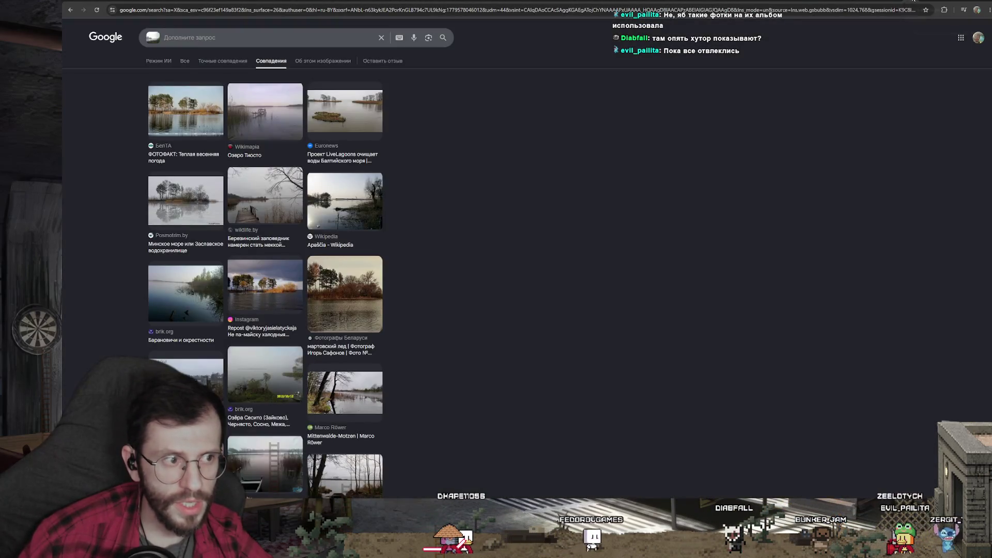
{"action": "left_click", "coordinate": [914, 1]}
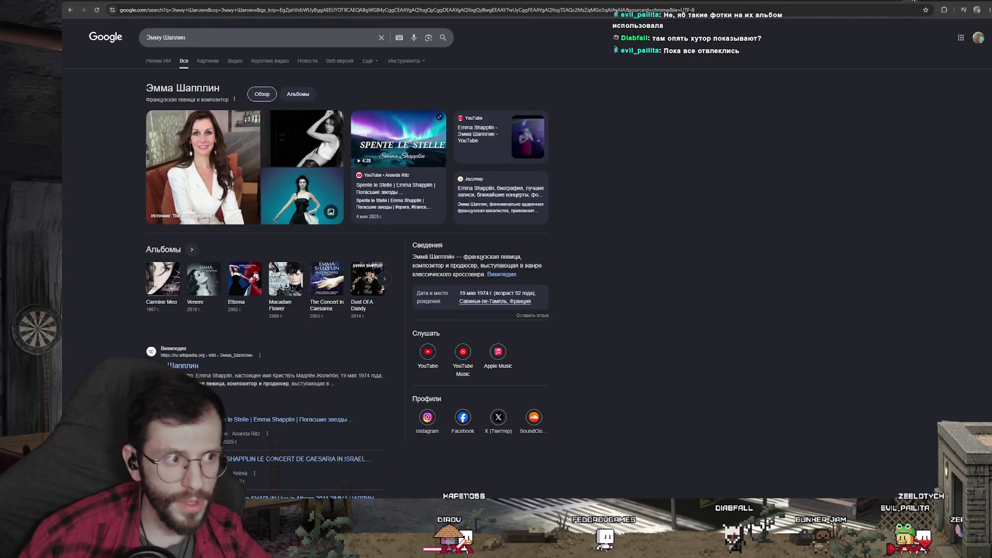
{"action": "key", "text": "alt+Tab"}
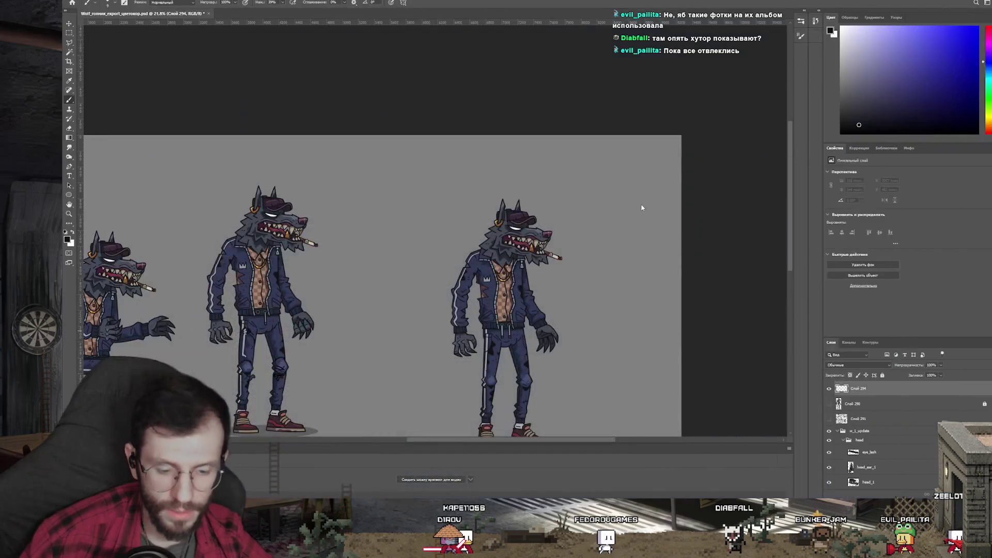
{"action": "scroll", "coordinate": [450, 207], "scroll_direction": "up", "scroll_amount": 2}
{"action": "scroll", "coordinate": [556, 253], "scroll_direction": "up", "scroll_amount": 2}
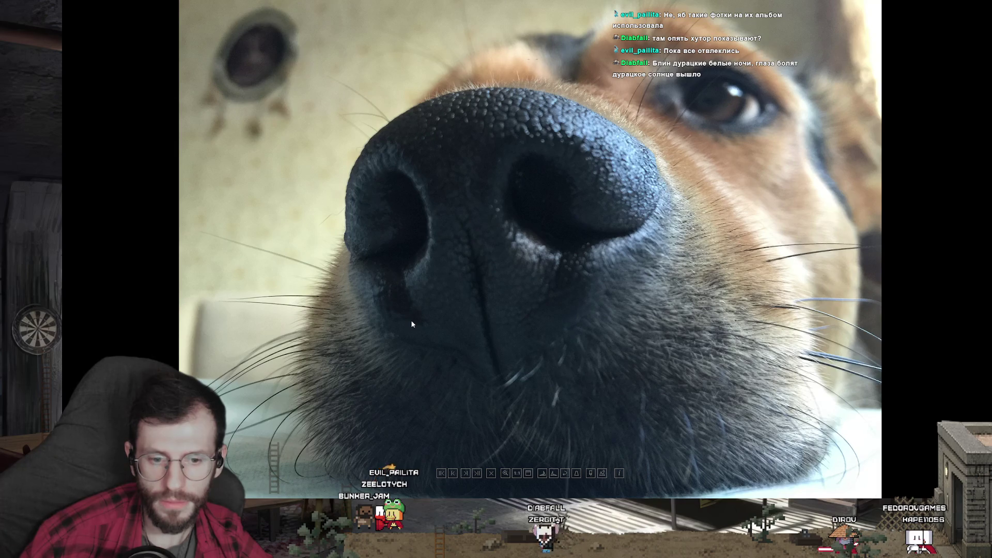
- Zoom the dog photo, then step forward through the next several dog photos
{"action": "scroll", "coordinate": [412, 324], "scroll_direction": "down", "scroll_amount": 1}
{"action": "scroll", "coordinate": [412, 328], "scroll_direction": "down", "scroll_amount": 1}
{"action": "scroll", "coordinate": [412, 333], "scroll_direction": "up", "scroll_amount": 1}
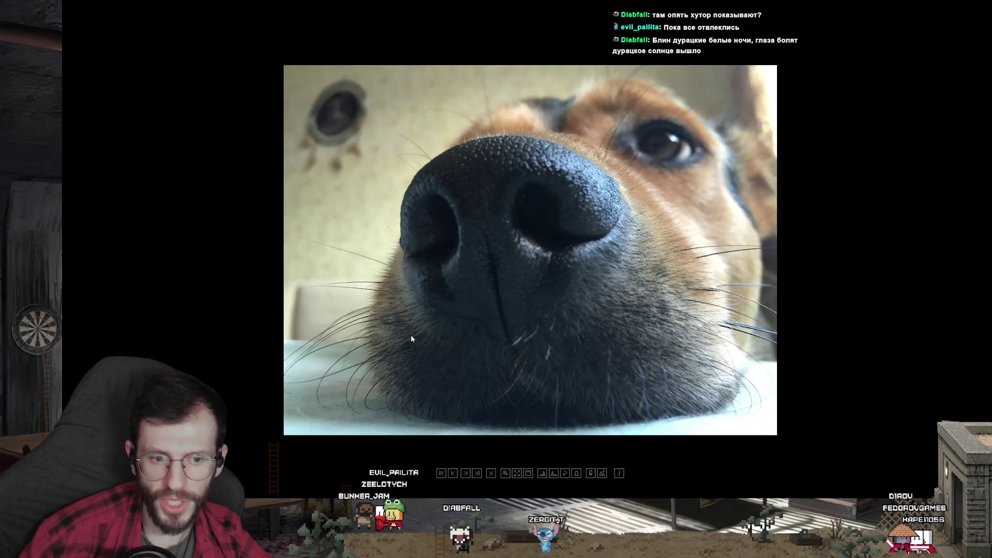
{"action": "scroll", "coordinate": [412, 337], "scroll_direction": "up", "scroll_amount": 1}
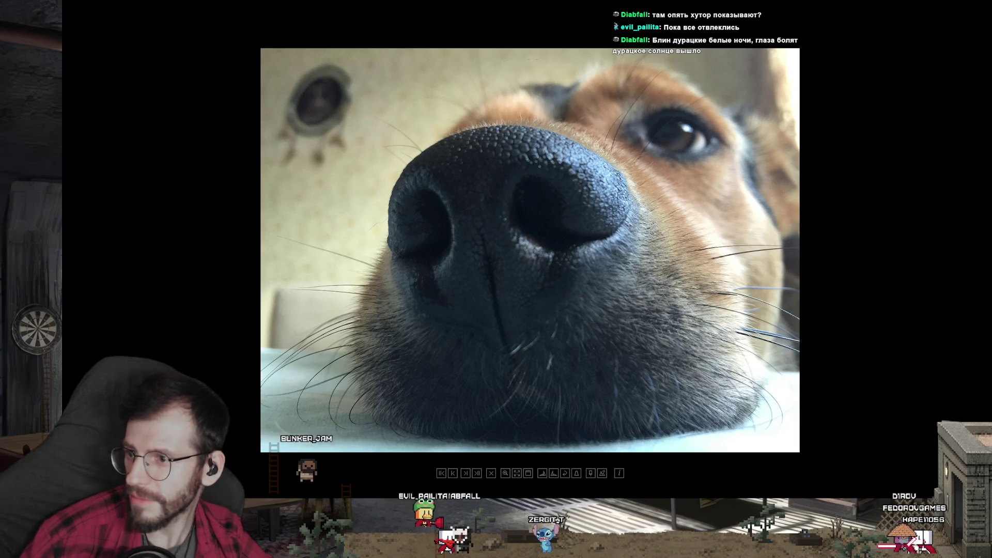
{"action": "key", "text": "Right"}
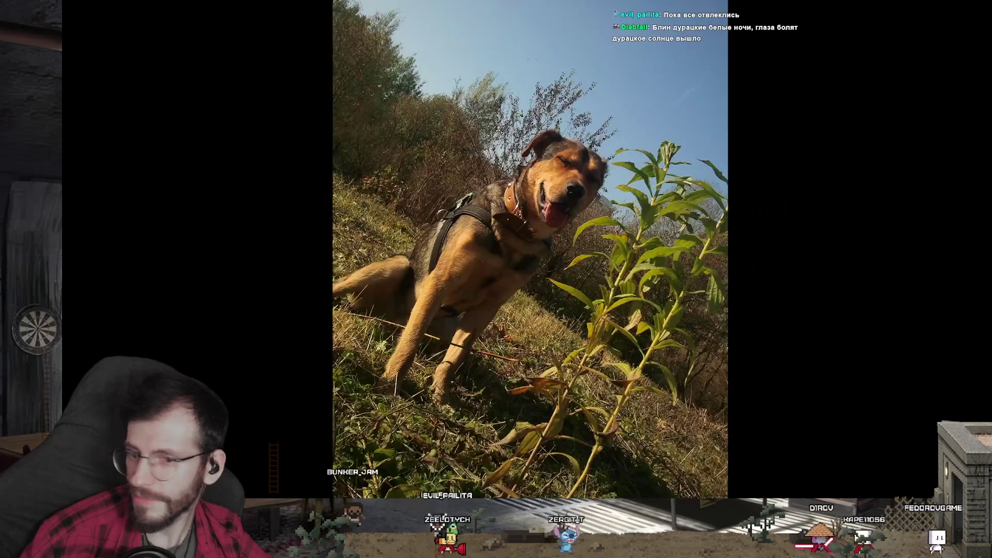
{"action": "mouse_move", "coordinate": [559, 192]}
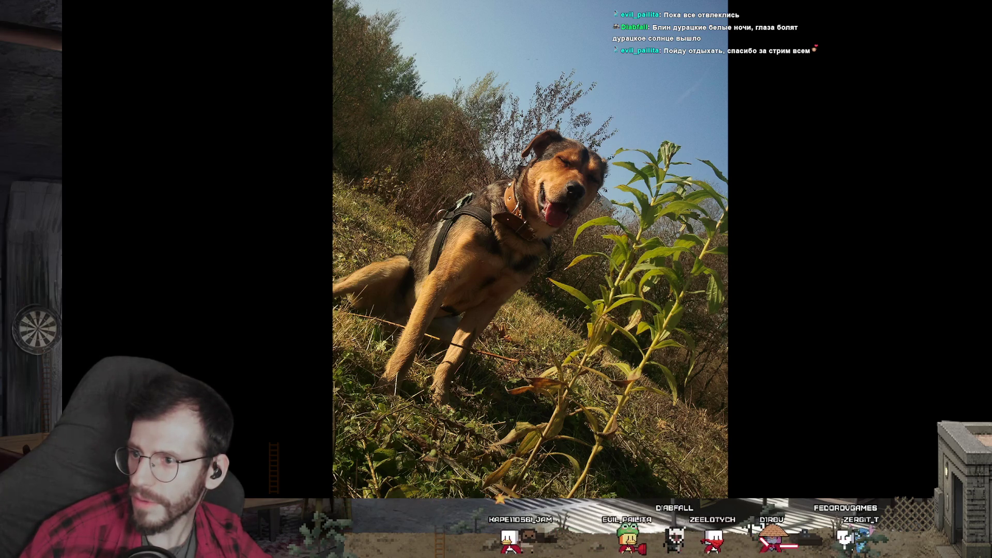
{"action": "key", "text": "Right"}
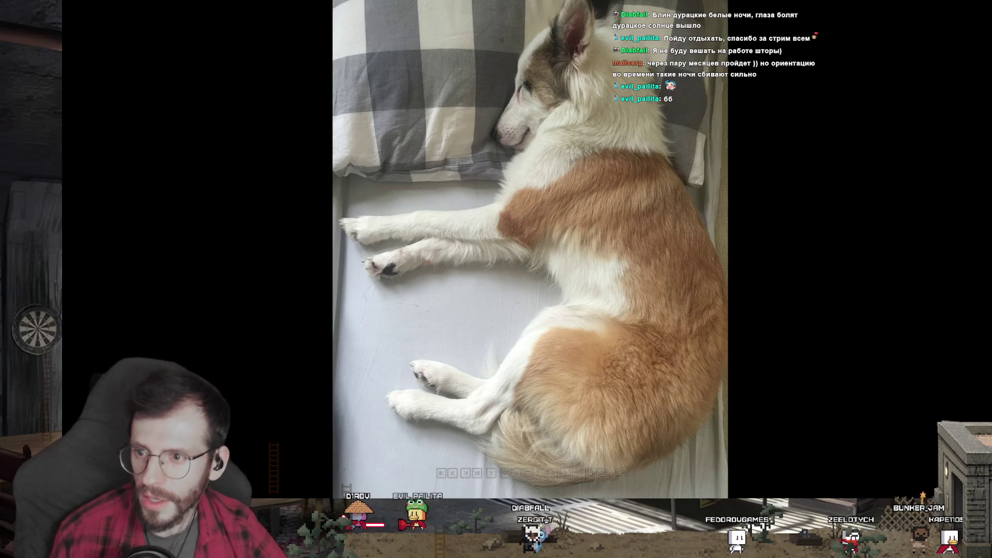
{"action": "key", "text": "Right"}
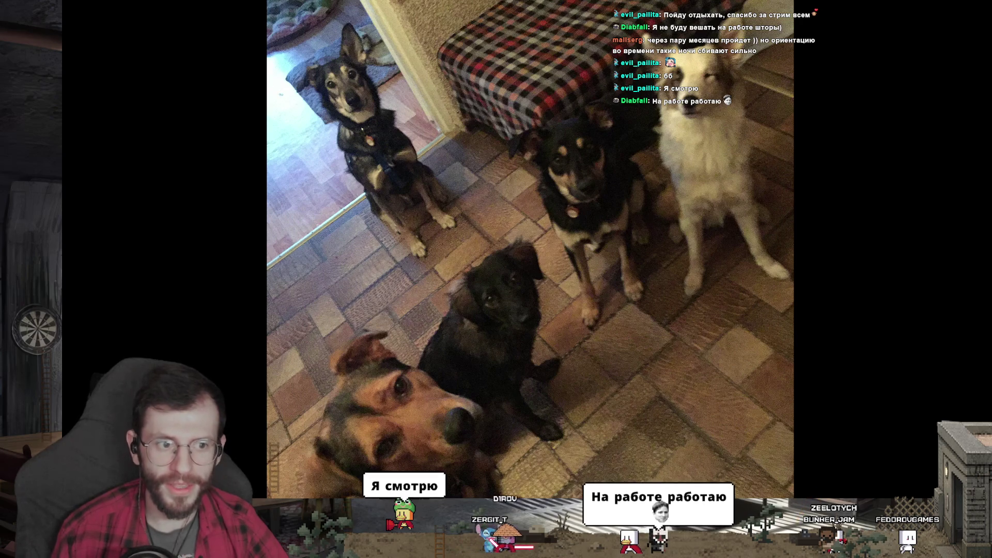
{"action": "key", "text": "Right"}
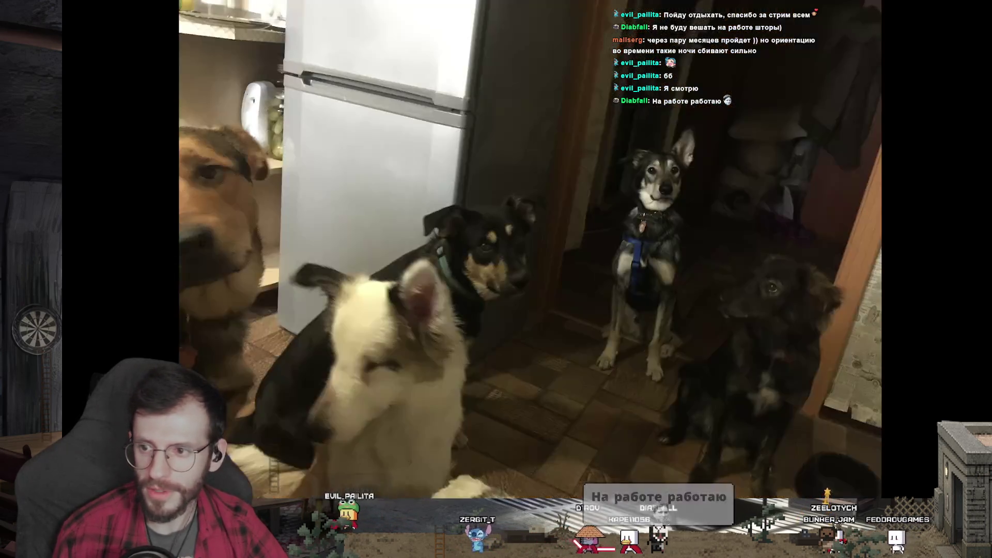
- Continue past more dog photos and the snowy house to the graffiti pipes photo, zooming it
{"action": "mouse_move", "coordinate": [381, 374]}
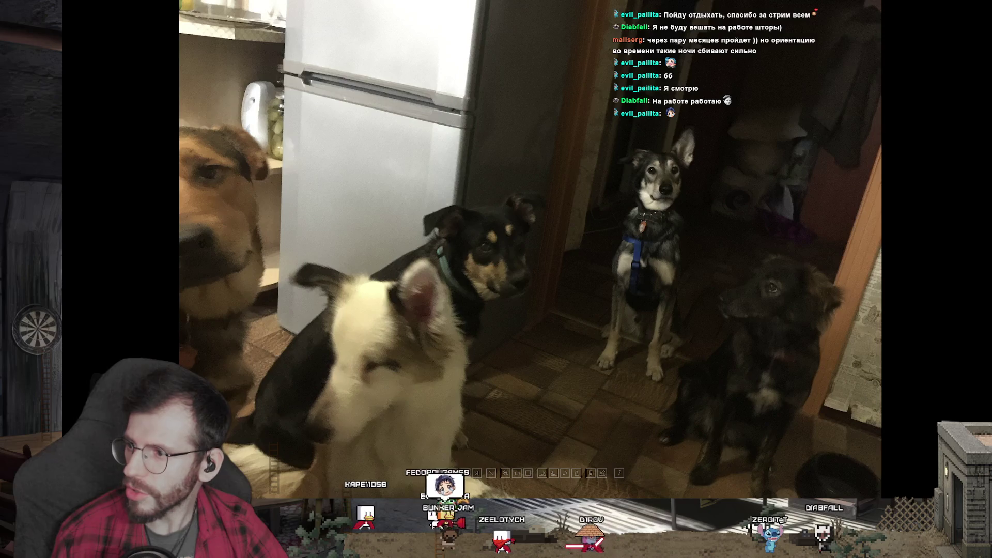
{"action": "key", "text": "Right"}
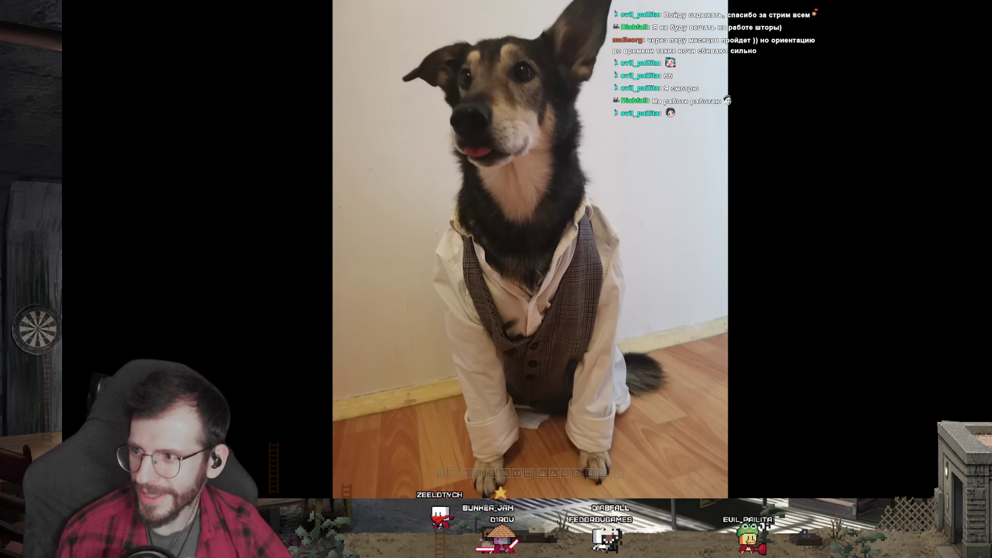
{"action": "key", "text": "Right"}
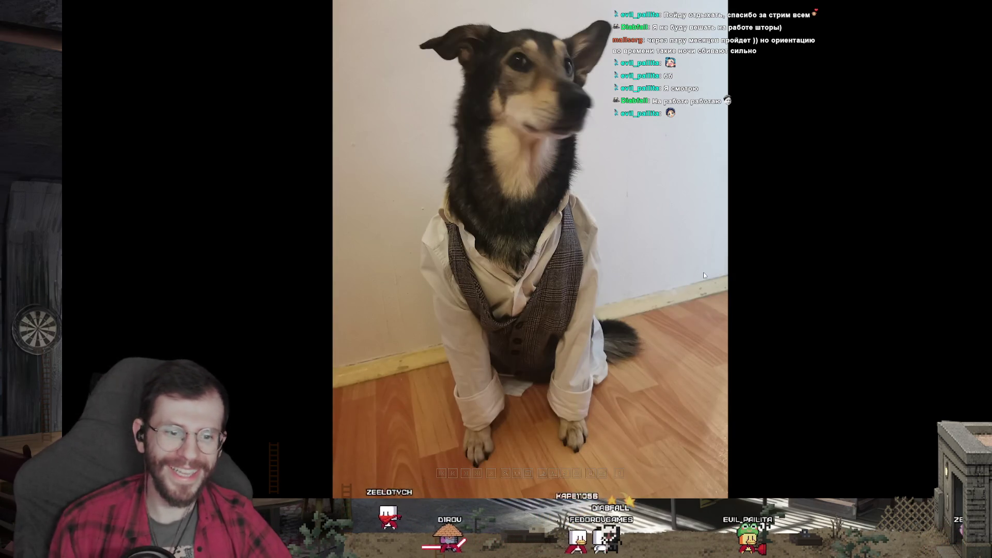
{"action": "mouse_move", "coordinate": [703, 271]}
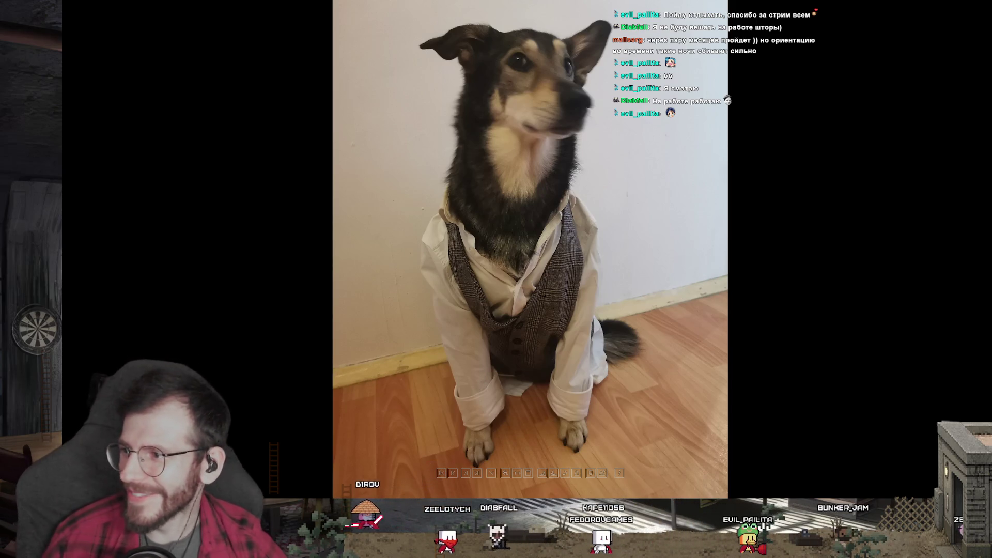
{"action": "key", "text": "Right"}
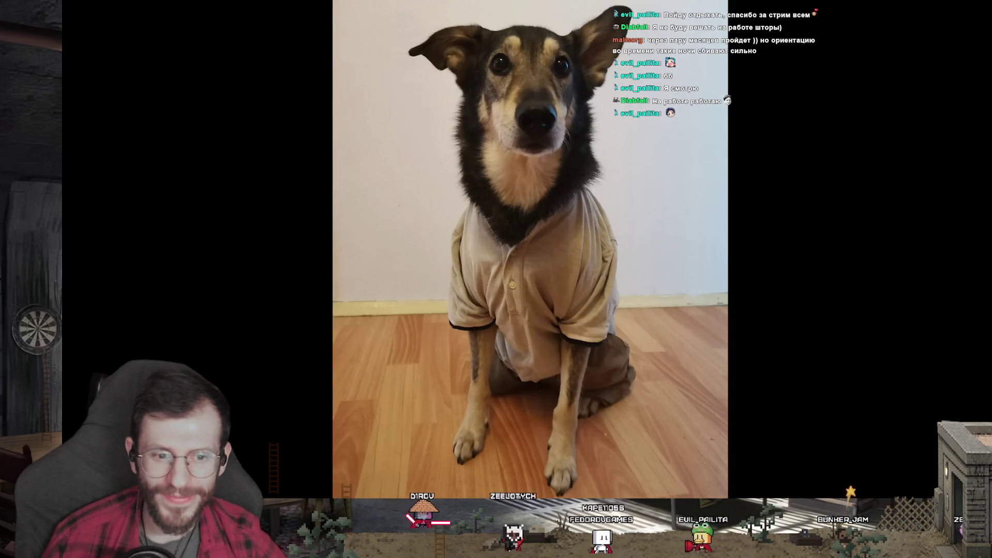
{"action": "key", "text": "Right"}
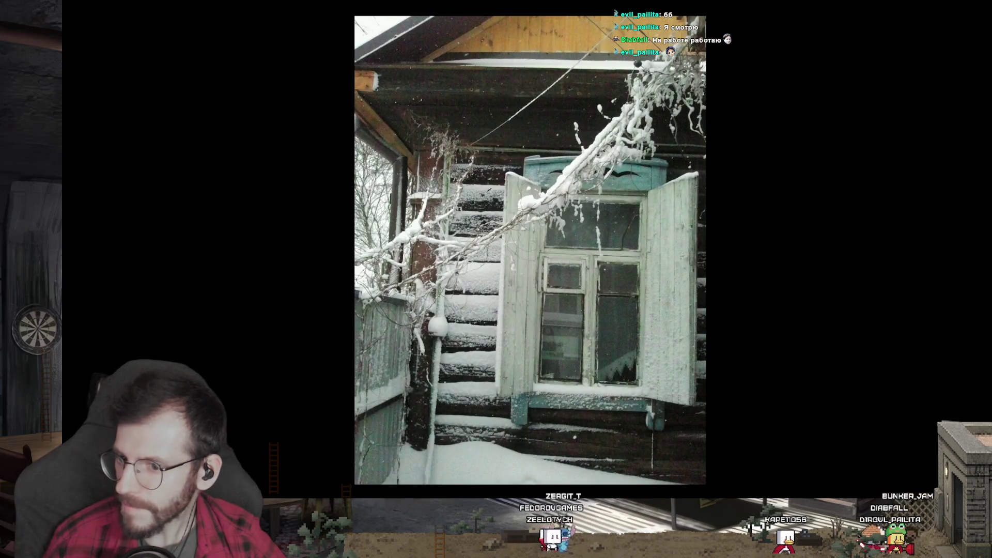
{"action": "scroll", "coordinate": [572, 253], "scroll_direction": "up", "scroll_amount": 1}
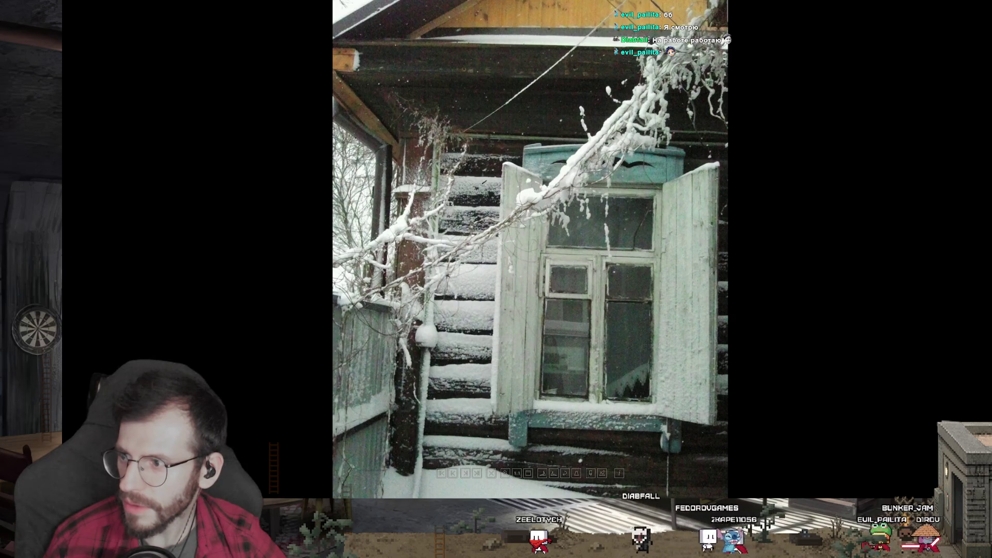
{"action": "scroll", "coordinate": [588, 169], "scroll_direction": "down", "scroll_amount": 1}
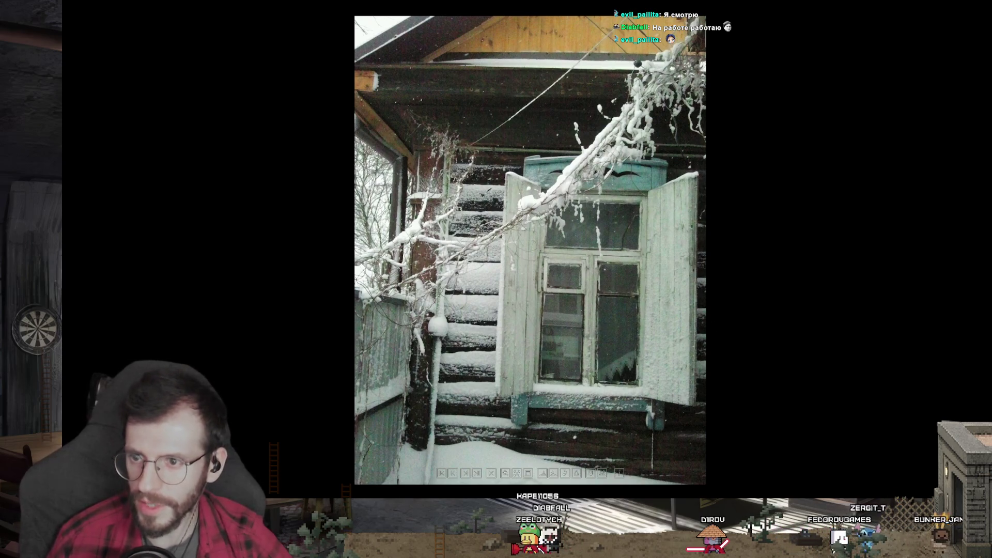
{"action": "scroll", "coordinate": [598, 268], "scroll_direction": "down", "scroll_amount": 1}
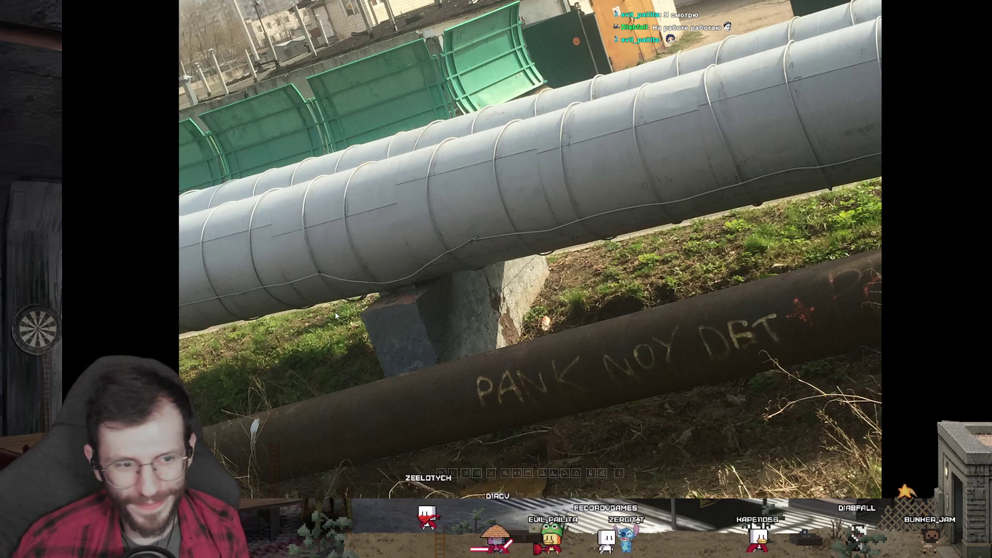
- Zoom three notches into the pipes photo, then back out one notch
{"action": "scroll", "coordinate": [647, 341], "scroll_direction": "up", "scroll_amount": 1}
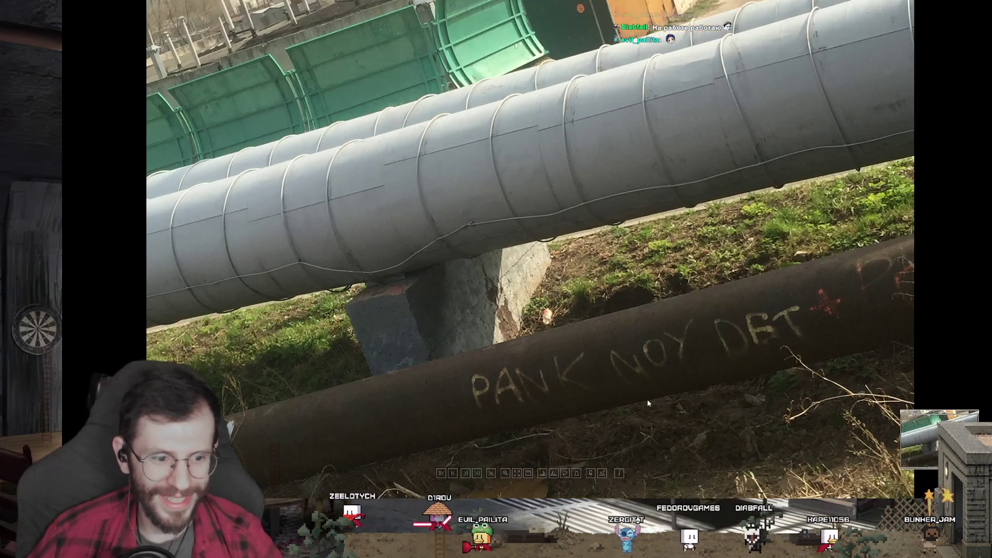
{"action": "scroll", "coordinate": [649, 338], "scroll_direction": "up", "scroll_amount": 1}
{"action": "scroll", "coordinate": [625, 325], "scroll_direction": "up", "scroll_amount": 1}
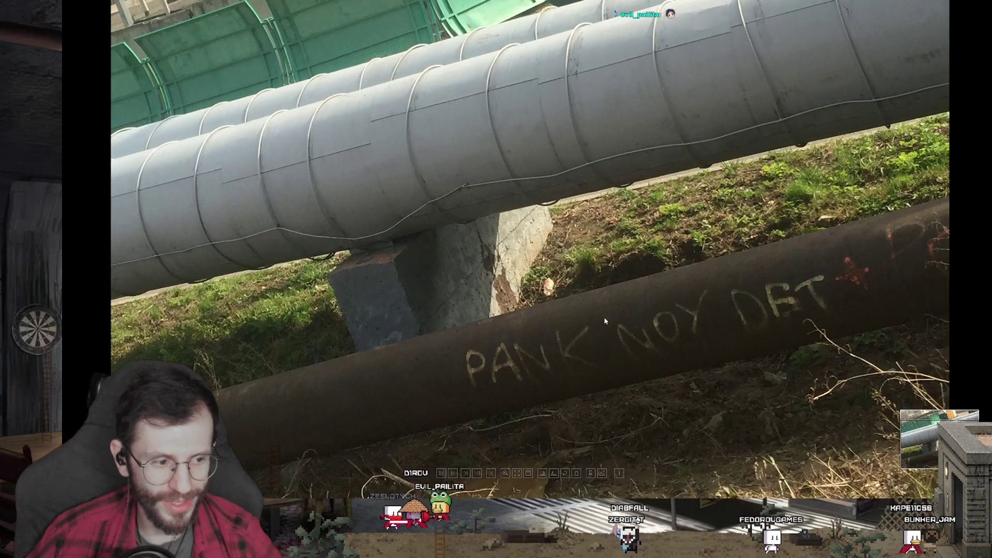
{"action": "scroll", "coordinate": [605, 318], "scroll_direction": "down", "scroll_amount": 1}
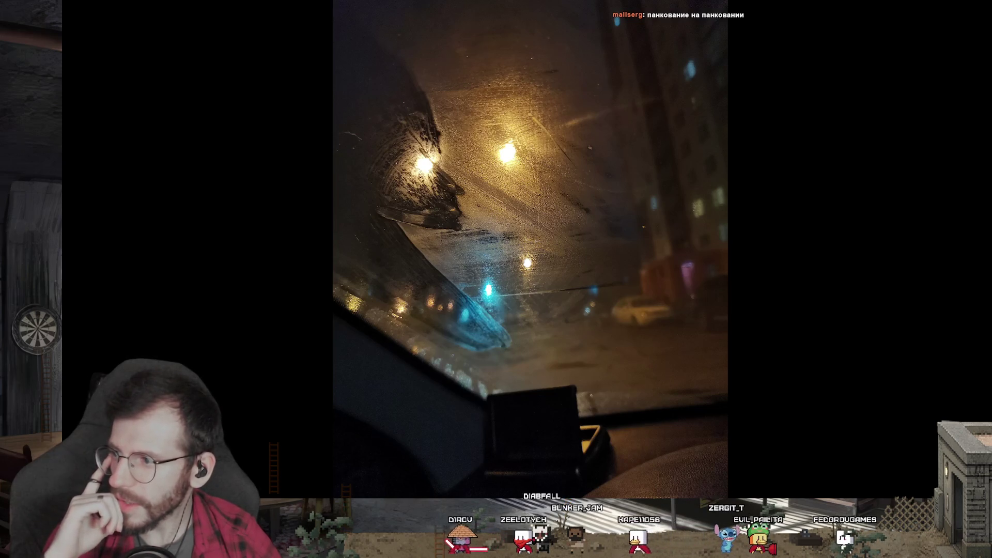
- Step through four more night windshield photos, then leave the full-screen view
{"action": "mouse_move", "coordinate": [496, 76]}
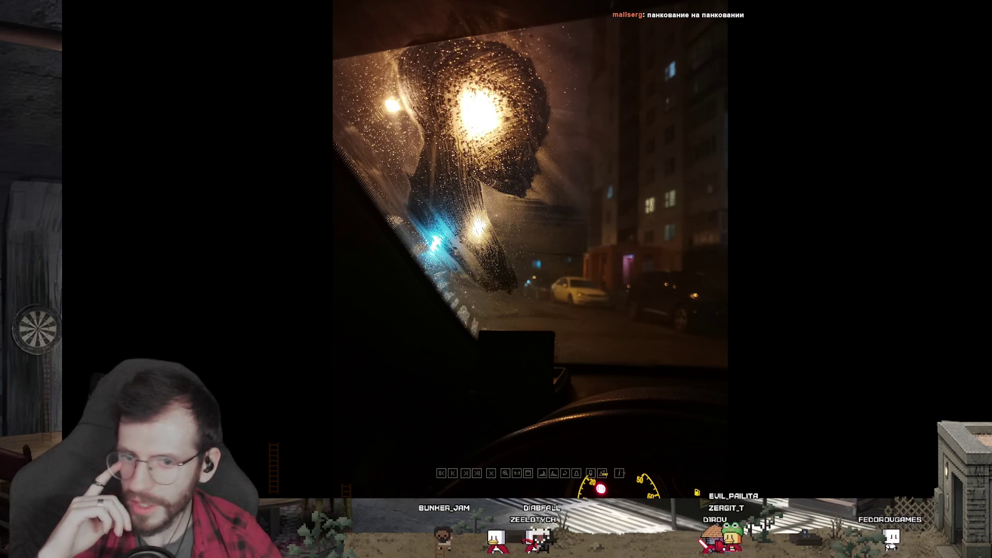
{"action": "key", "text": "Right"}
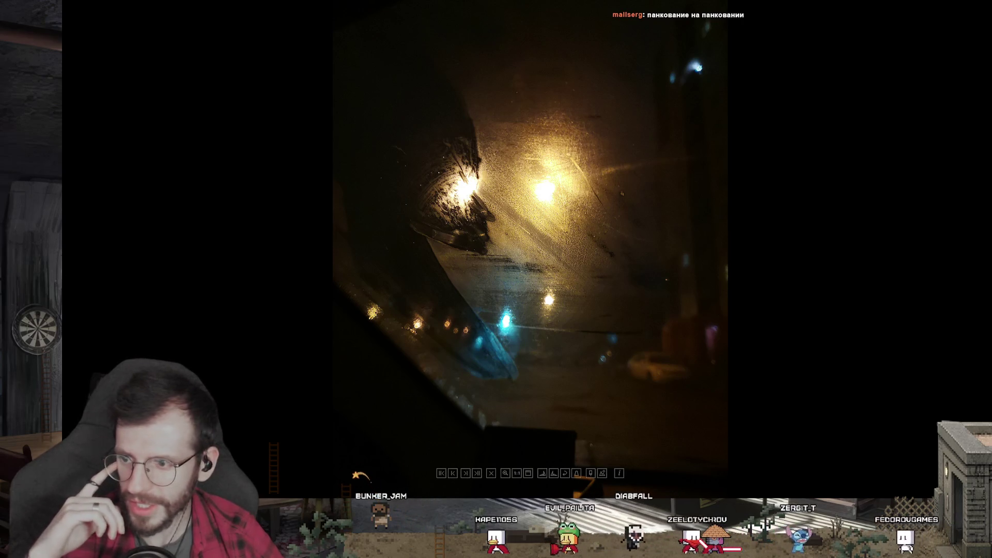
{"action": "key", "text": "Right"}
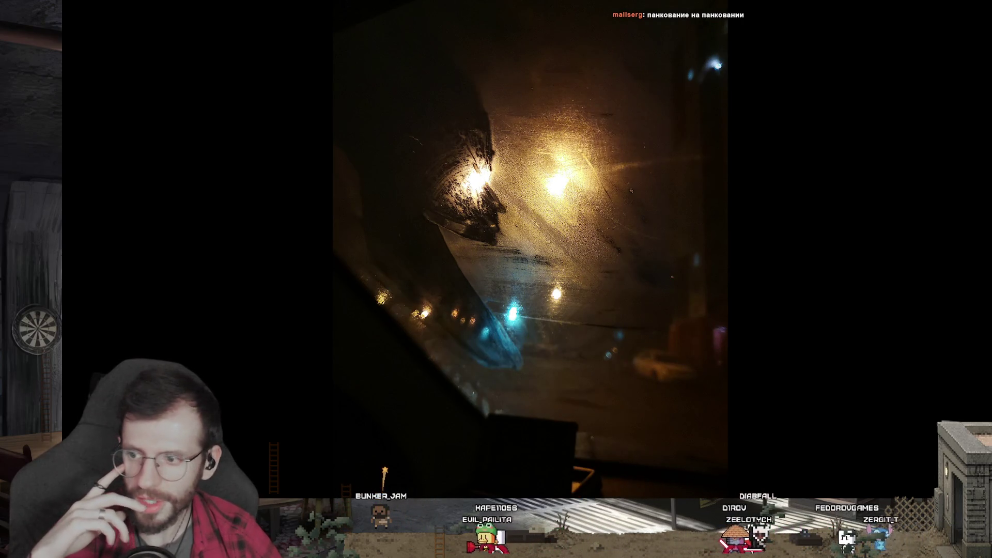
{"action": "key", "text": "Right"}
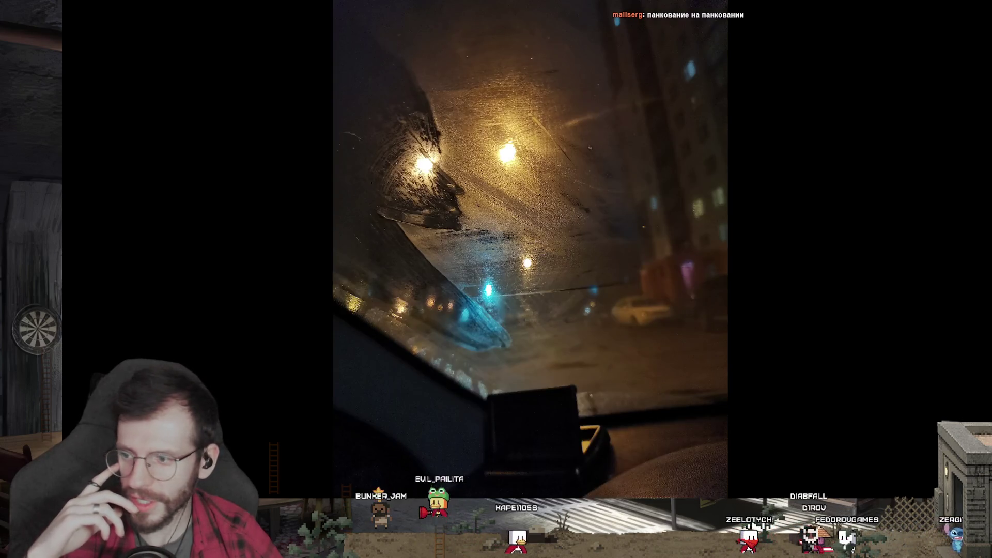
{"action": "key", "text": "Right"}
{"action": "mouse_move", "coordinate": [620, 350]}
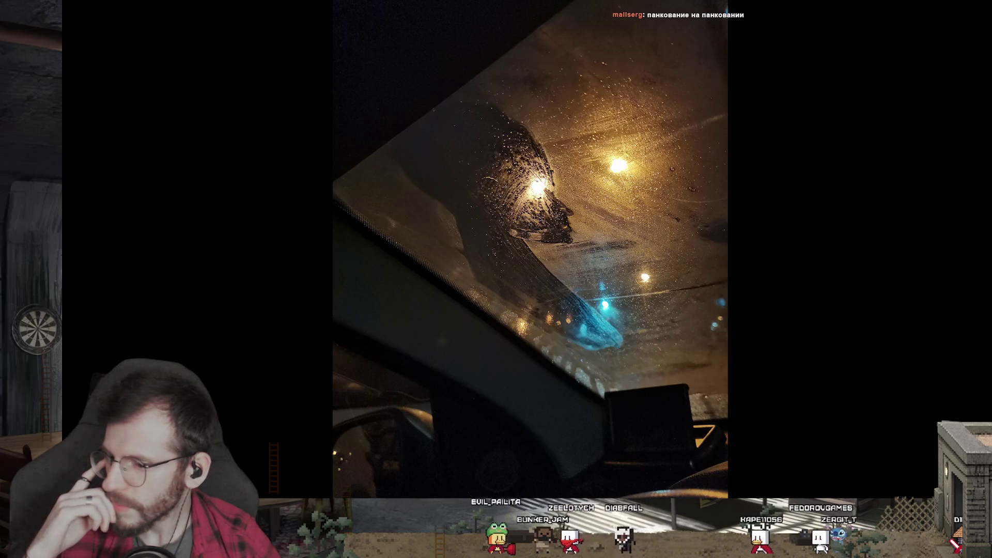
{"action": "scroll", "coordinate": [727, 419], "scroll_direction": "up", "scroll_amount": 3}
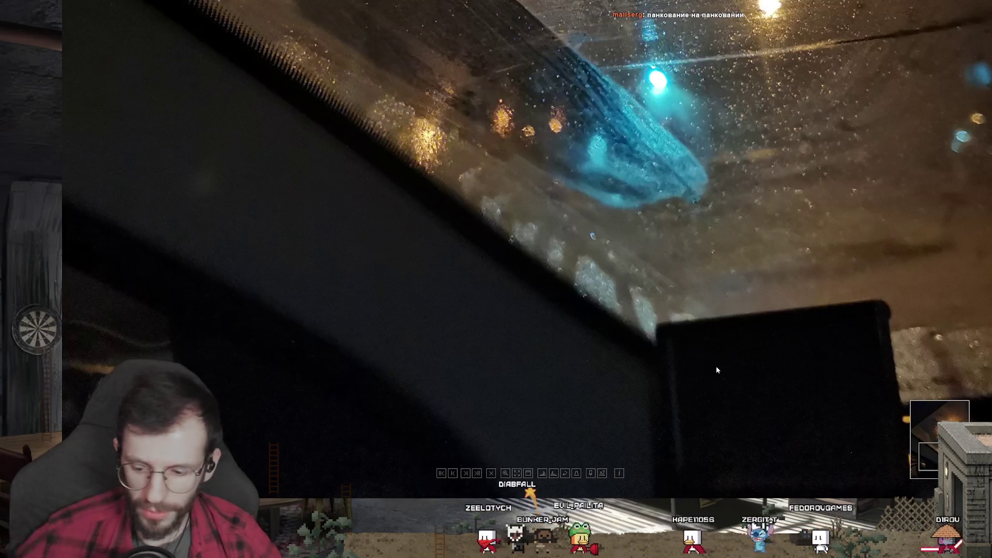
{"action": "key", "text": "Escape"}
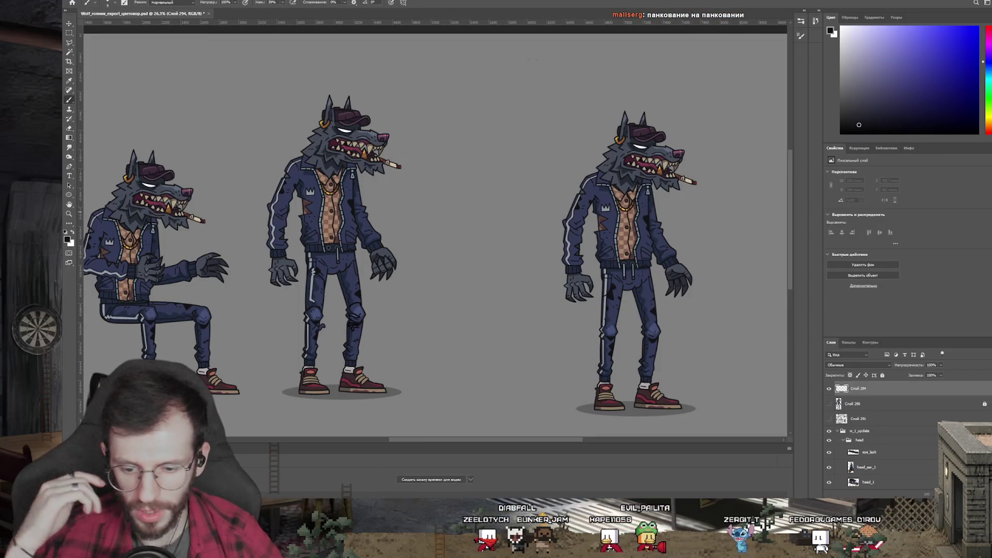
- Skip two tracks in Yandex Music to The Ink Spots' 'Memories of You', then return to Spine
{"action": "key", "text": "alt+Tab"}
{"action": "left_click", "coordinate": [582, 371]}
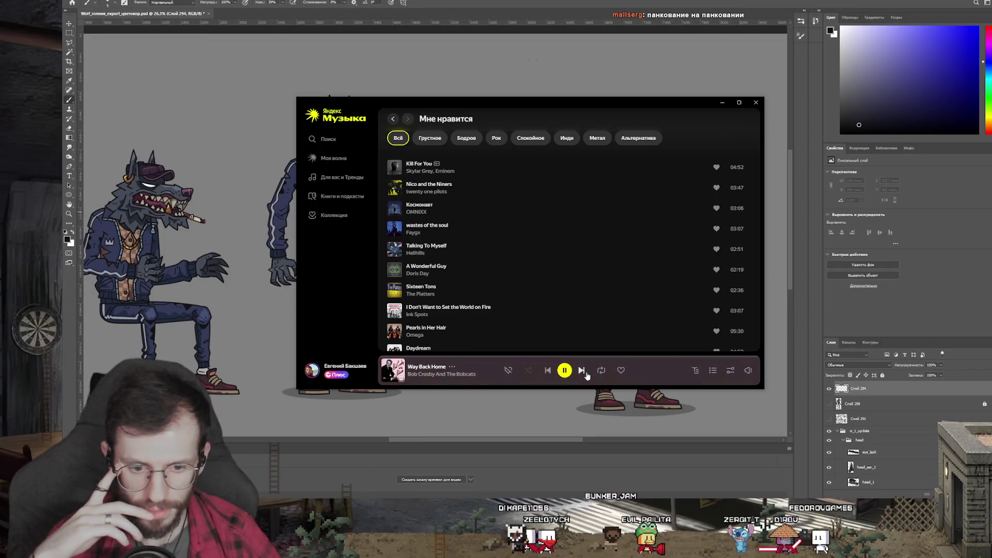
{"action": "left_click", "coordinate": [586, 373]}
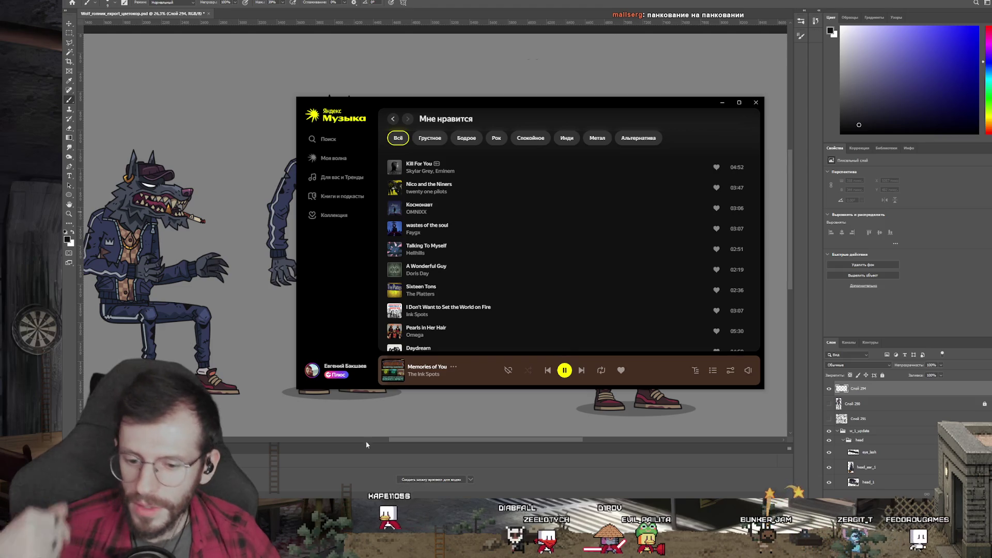
{"action": "key", "text": "alt+Tab"}
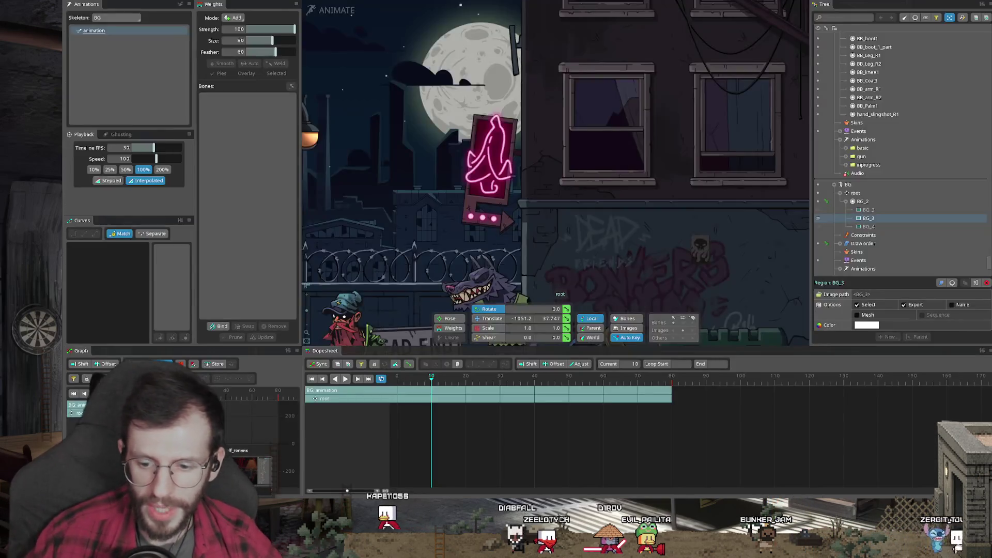
- Play the sits_idle_in_out2 animation and scrub through the wolf's sit-down motion
{"action": "left_click", "coordinate": [389, 379]}
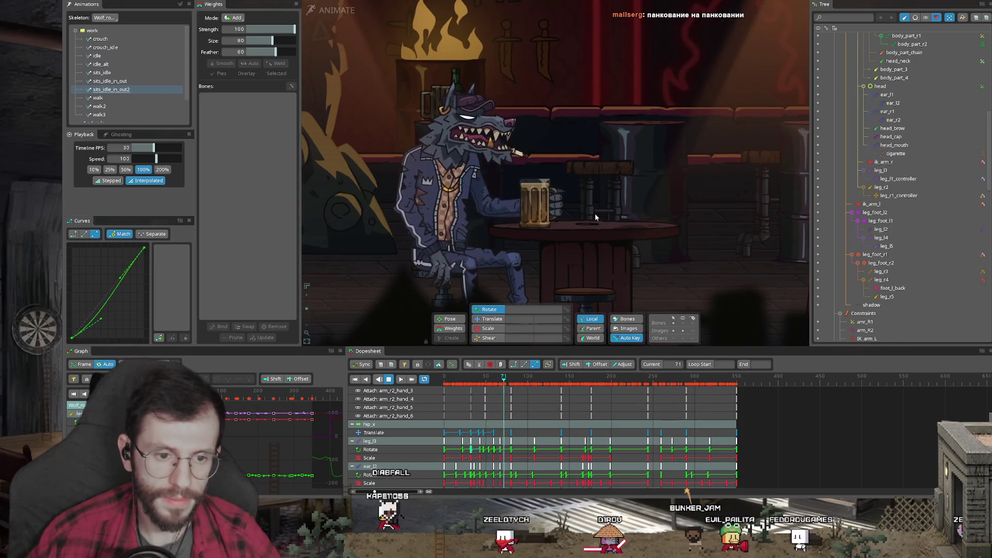
{"action": "key", "text": "space"}
{"action": "scroll", "coordinate": [492, 381], "scroll_direction": "up", "scroll_amount": 2}
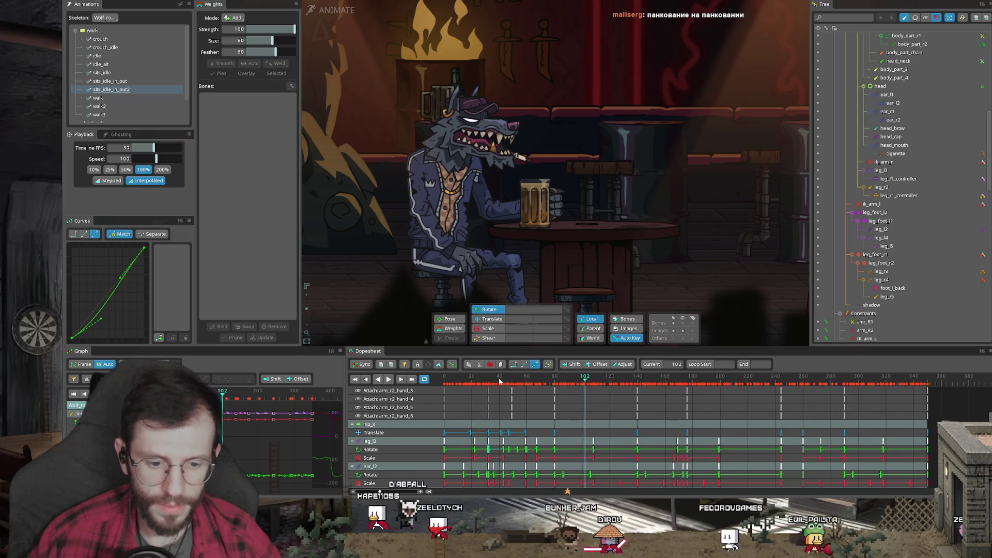
{"action": "left_click_drag", "start_coordinate": [492, 381], "coordinate": [447, 384]}
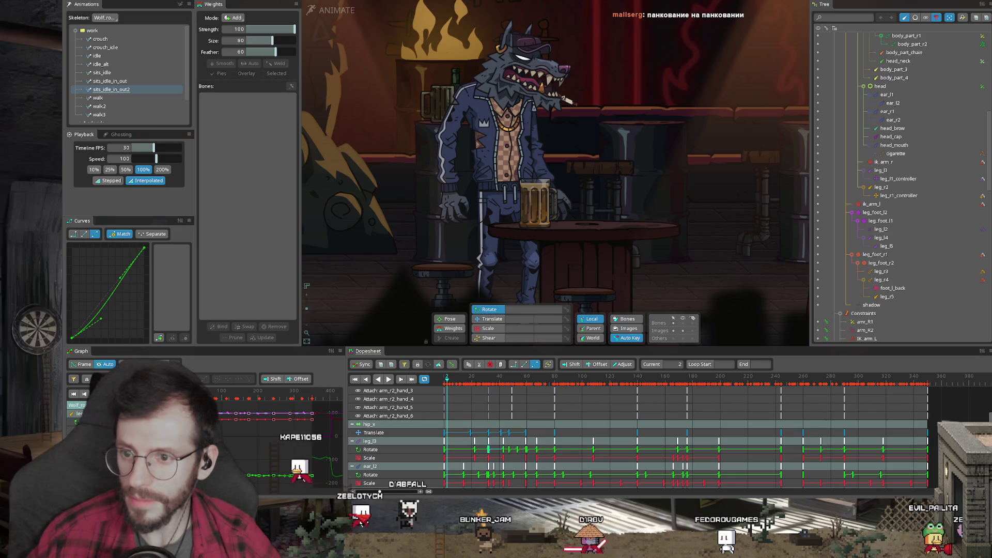
{"action": "mouse_move", "coordinate": [449, 383]}
{"action": "left_mouse_down"}
{"action": "mouse_move", "coordinate": [592, 385]}
{"action": "mouse_move", "coordinate": [445, 384]}
{"action": "left_mouse_up"}
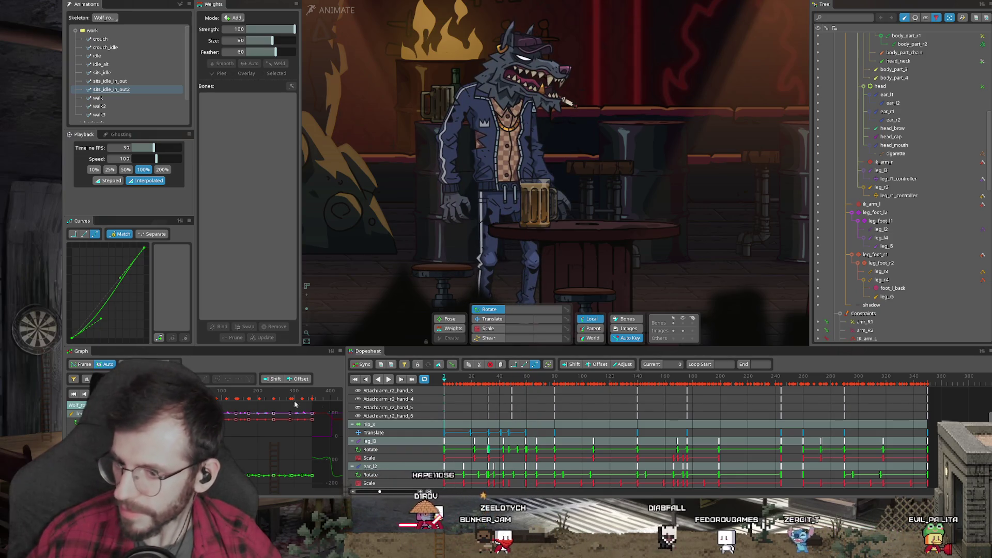
{"action": "mouse_move", "coordinate": [496, 378]}
{"action": "left_mouse_down"}
{"action": "mouse_move", "coordinate": [535, 379]}
{"action": "mouse_move", "coordinate": [491, 378]}
{"action": "left_mouse_up"}
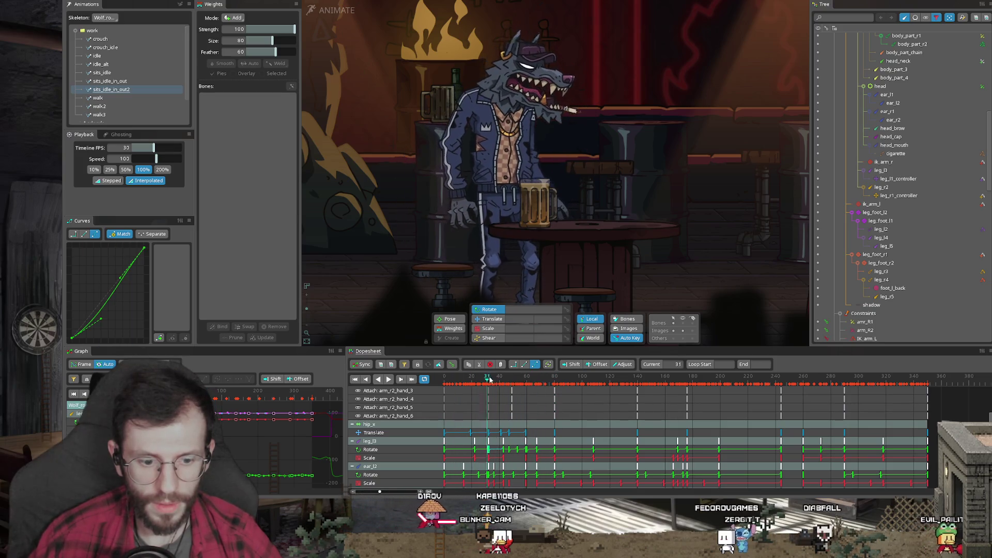
- Scrub around frames 35-43, then select and copy every key at frame 0
{"action": "scroll", "coordinate": [470, 401], "scroll_direction": "up", "scroll_amount": 3}
{"action": "scroll", "coordinate": [470, 401], "scroll_direction": "up", "scroll_amount": 2}
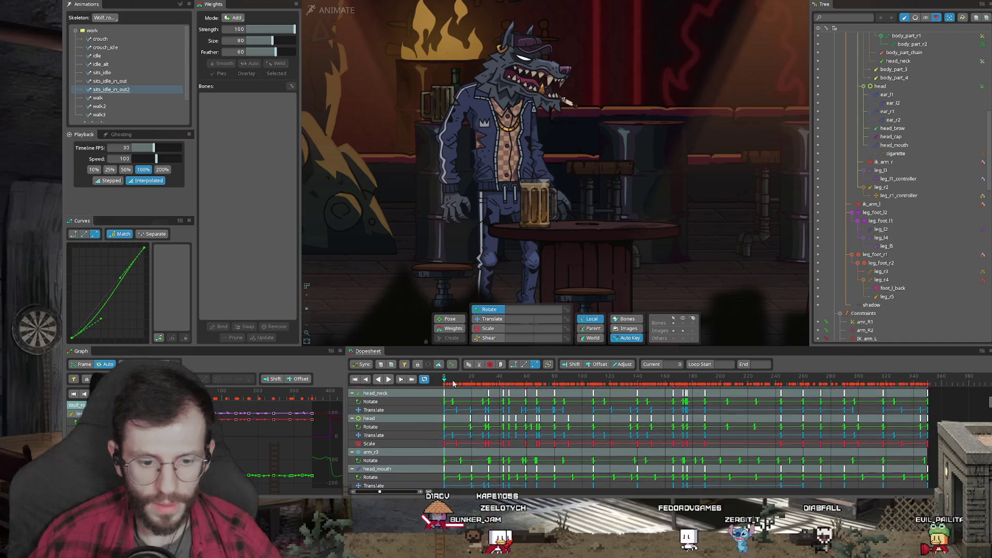
{"action": "left_click", "coordinate": [492, 382]}
{"action": "mouse_move", "coordinate": [492, 383]}
{"action": "left_mouse_down"}
{"action": "mouse_move", "coordinate": [504, 382]}
{"action": "mouse_move", "coordinate": [445, 382]}
{"action": "left_mouse_up"}
{"action": "scroll", "coordinate": [454, 403], "scroll_direction": "up", "scroll_amount": 5}
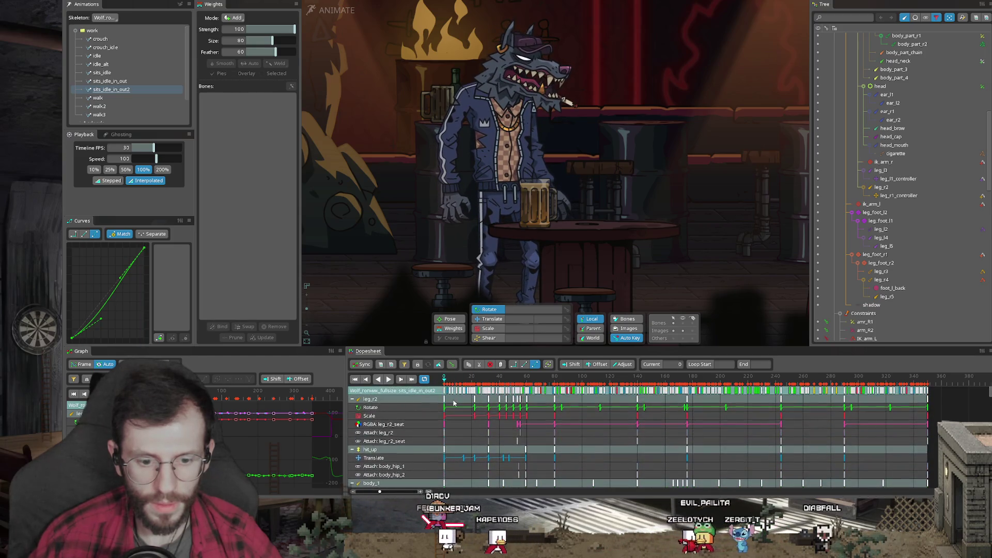
{"action": "left_click", "coordinate": [445, 391]}
{"action": "key", "text": "ctrl+c"}
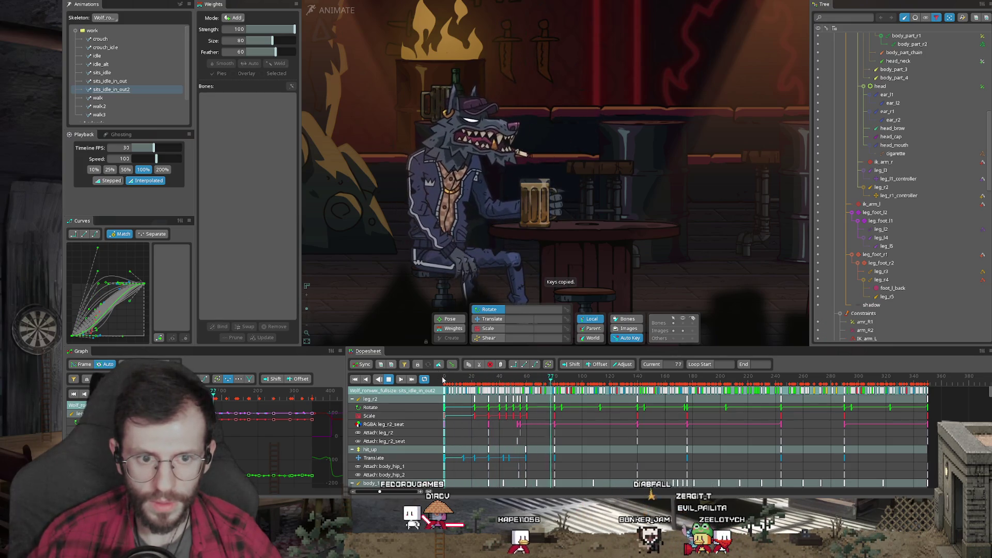
- Paste the copied frame-0 keys at frame 380 and play back the extended animation
{"action": "left_click", "coordinate": [830, 381]}
{"action": "left_click", "coordinate": [894, 382]}
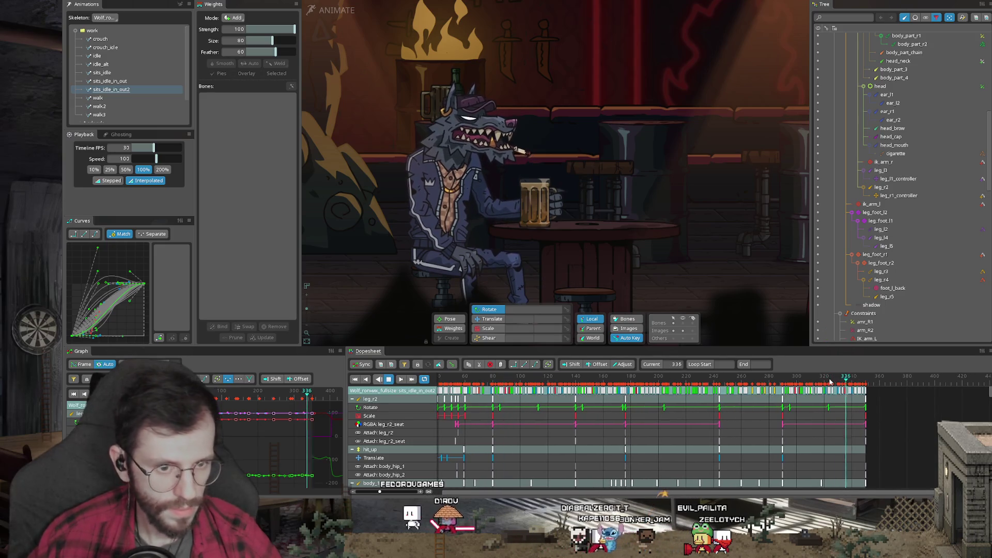
{"action": "left_click_drag", "start_coordinate": [868, 384], "coordinate": [904, 383]}
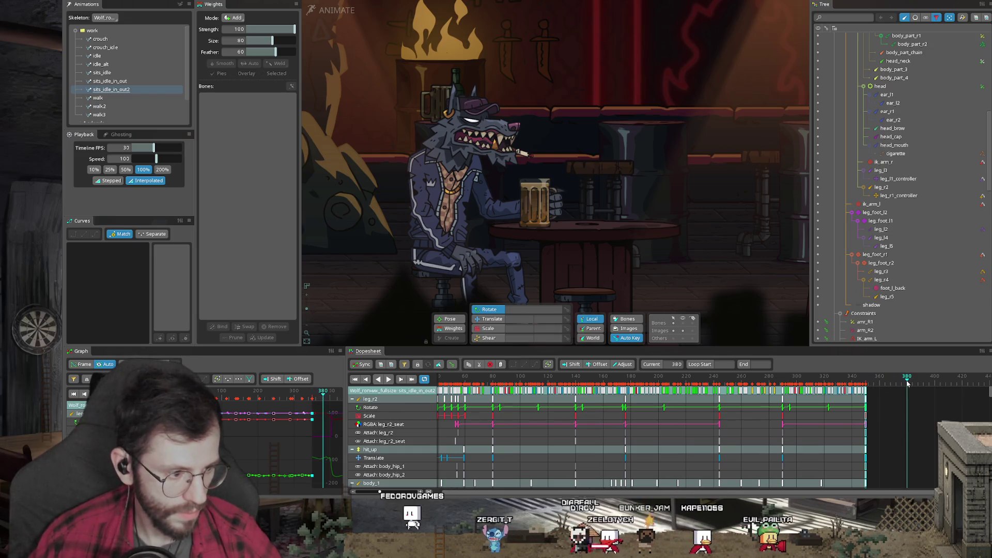
{"action": "key", "text": "ctrl+v"}
{"action": "key", "text": "space"}
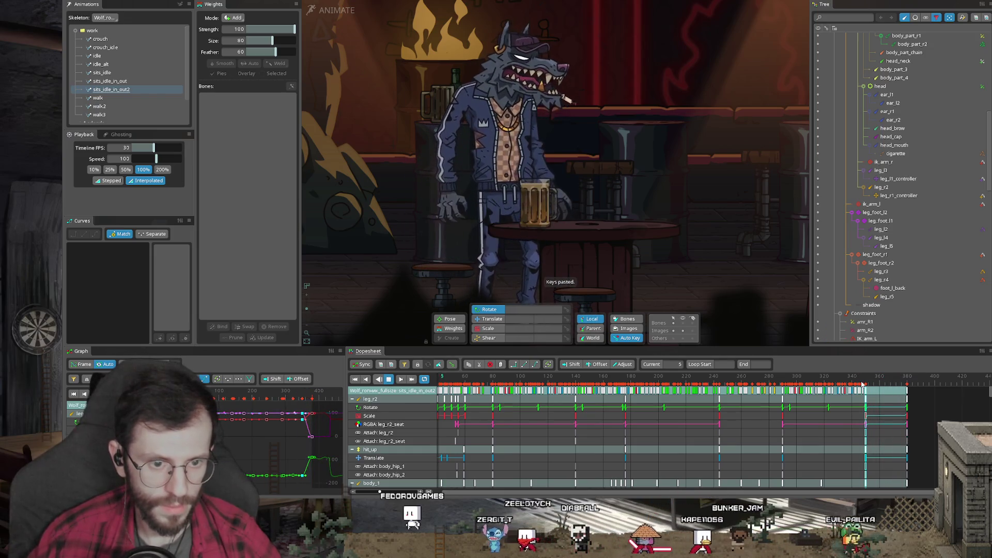
{"action": "key", "text": "space"}
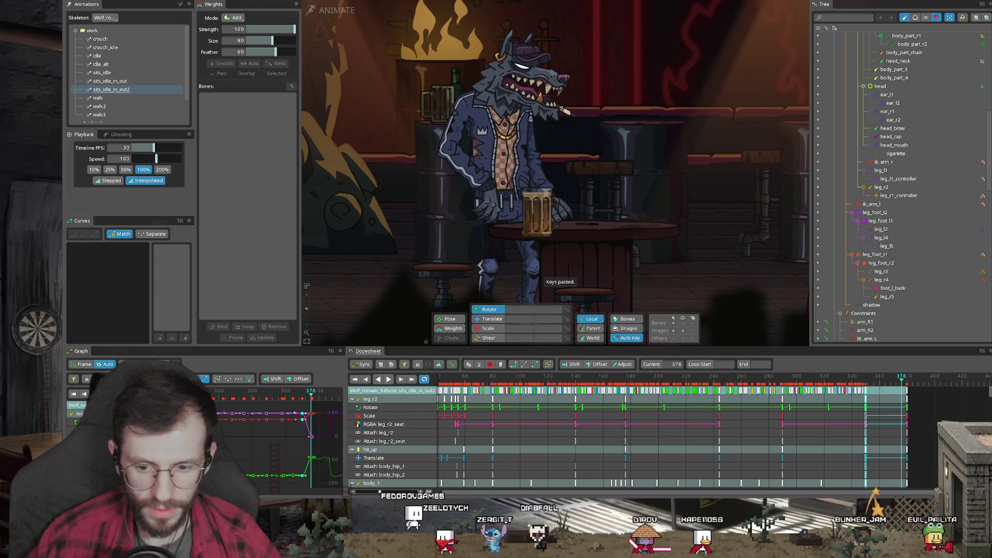
- Show the hit_up bone's tracks and set the frame-350 keys to linear interpolation
{"action": "left_click", "coordinate": [452, 376]}
{"action": "left_click_drag", "start_coordinate": [453, 376], "coordinate": [456, 376]}
{"action": "scroll", "coordinate": [233, 442], "scroll_direction": "down", "scroll_amount": 4}
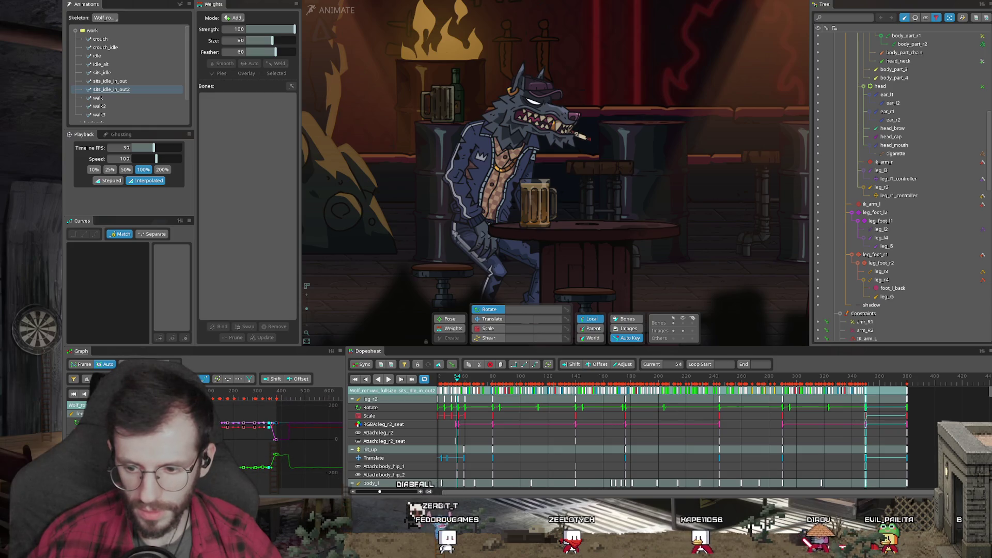
{"action": "left_click", "coordinate": [370, 449]}
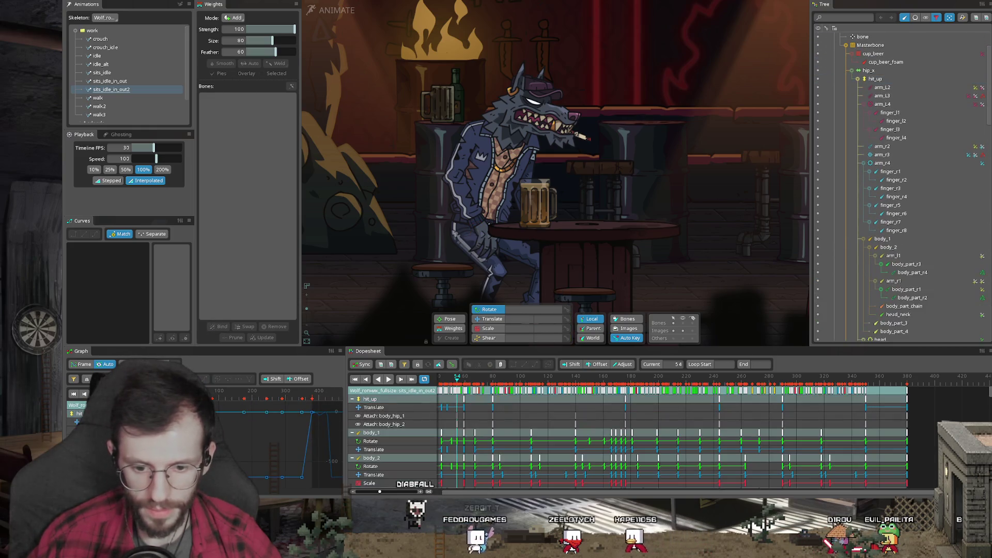
{"action": "left_click", "coordinate": [868, 390]}
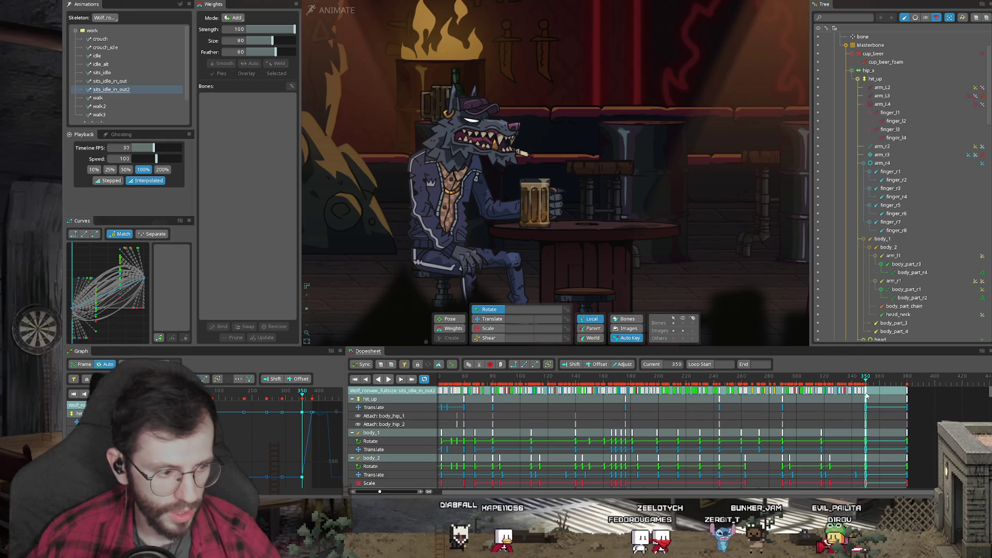
{"action": "left_click", "coordinate": [96, 235]}
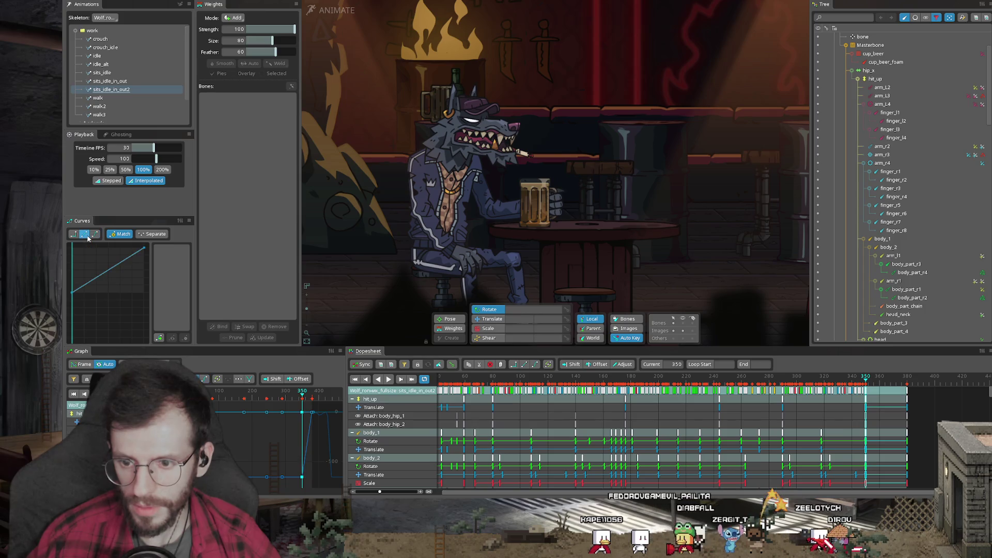
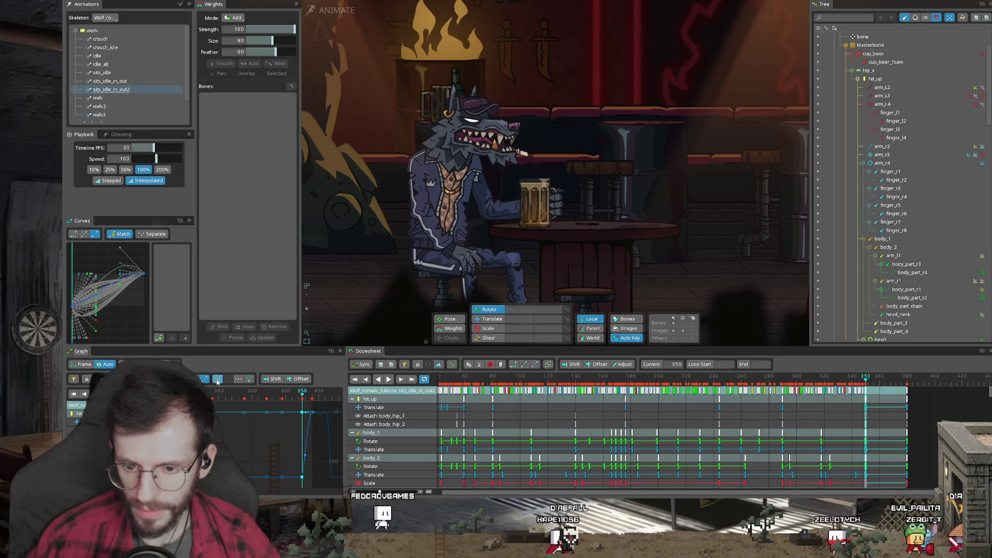
- Give the frame-350 keys a matched, steeper ease-in-out curve, then play the animation
{"action": "left_click", "coordinate": [250, 381]}
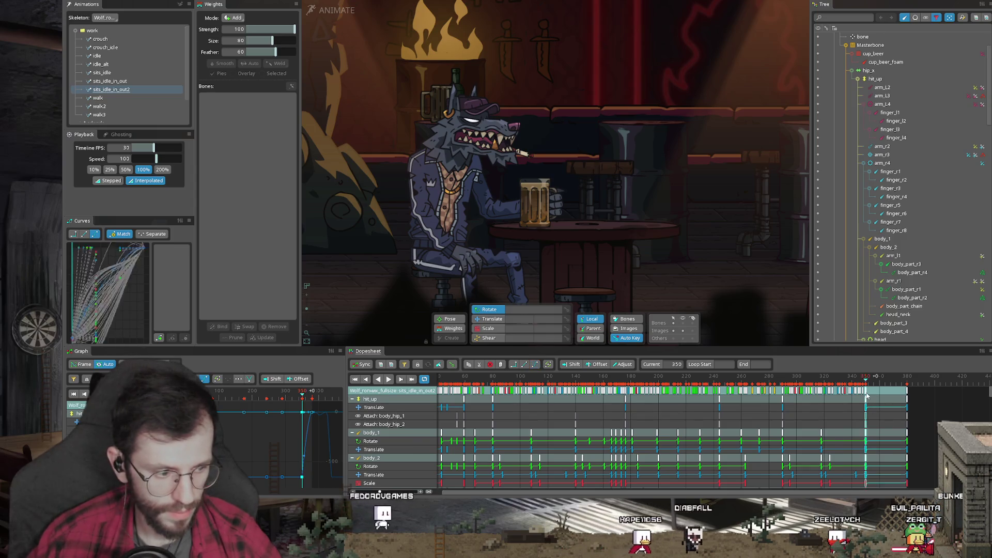
{"action": "key", "text": "Delete"}
{"action": "key", "text": "ctrl+z"}
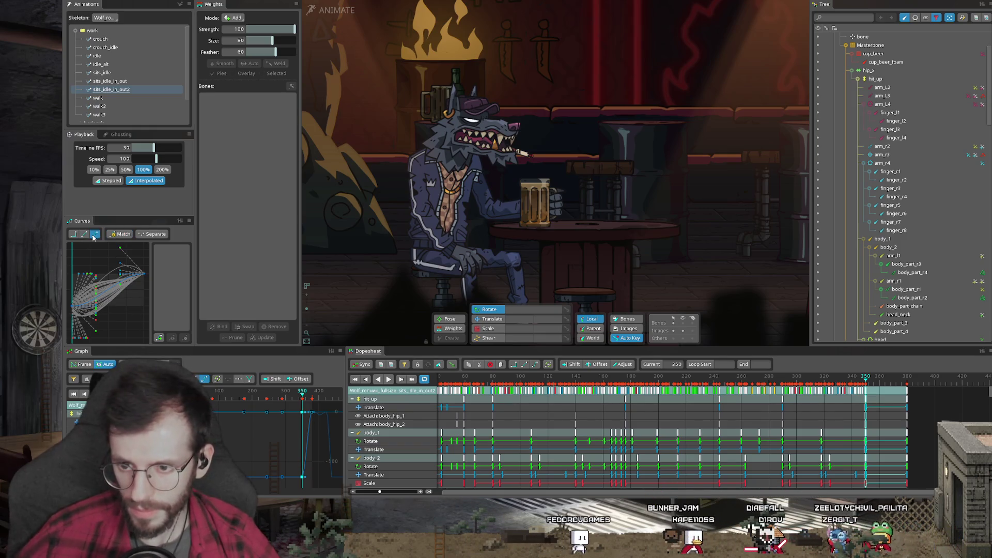
{"action": "left_click", "coordinate": [95, 236]}
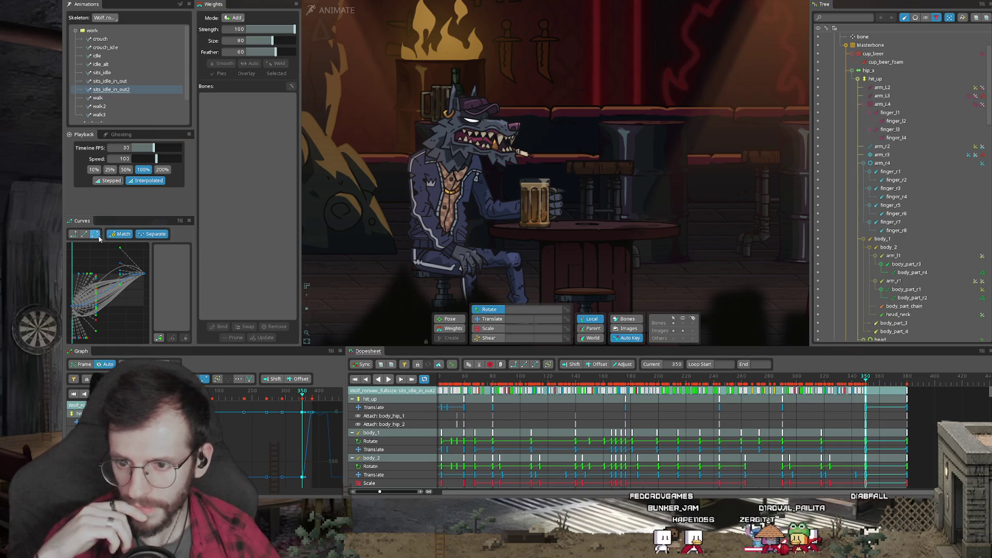
{"action": "left_click", "coordinate": [95, 235]}
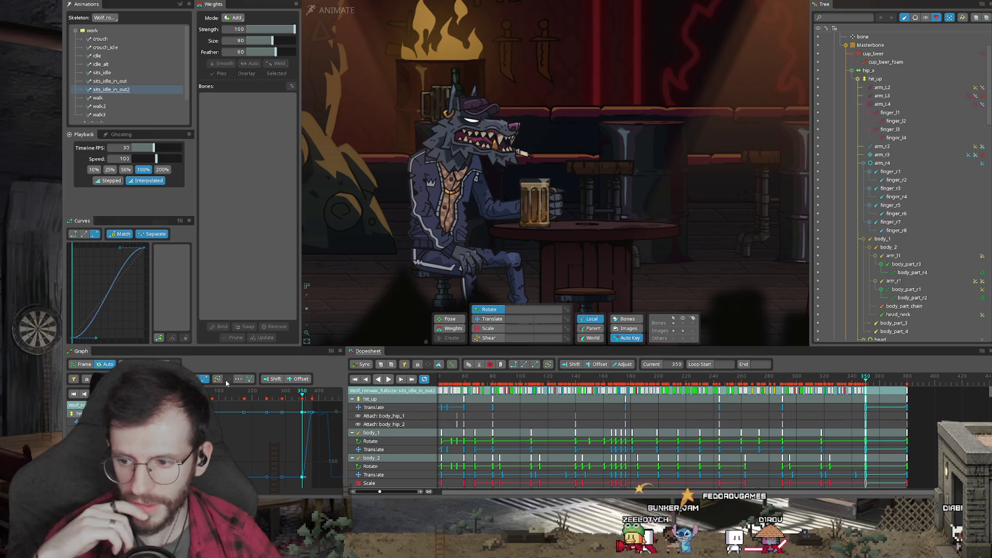
{"action": "left_click", "coordinate": [928, 449]}
{"action": "key", "text": "space"}
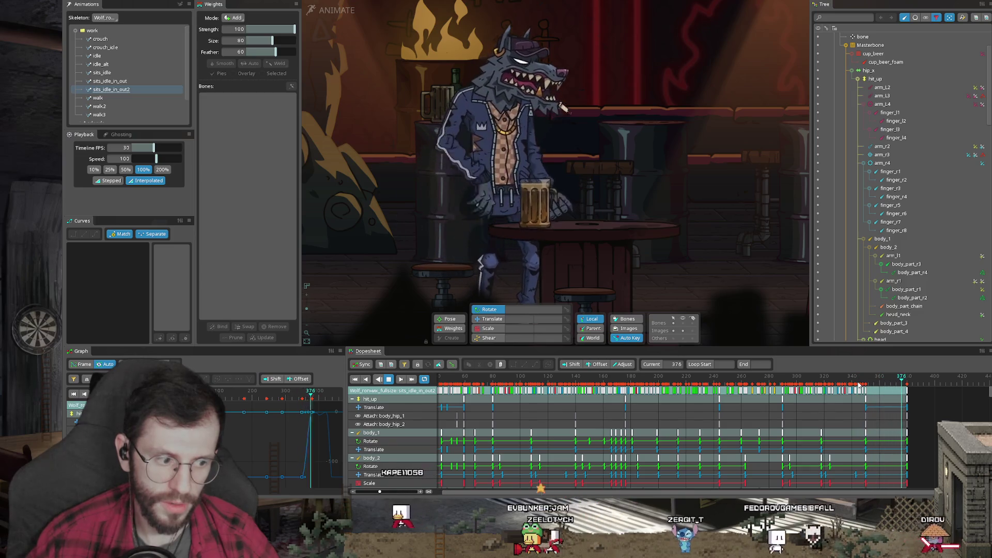
- Stop playback at frame 0 and select then deselect body_1 to list every bone's tracks
{"action": "scroll", "coordinate": [490, 383], "scroll_direction": "down", "scroll_amount": 2}
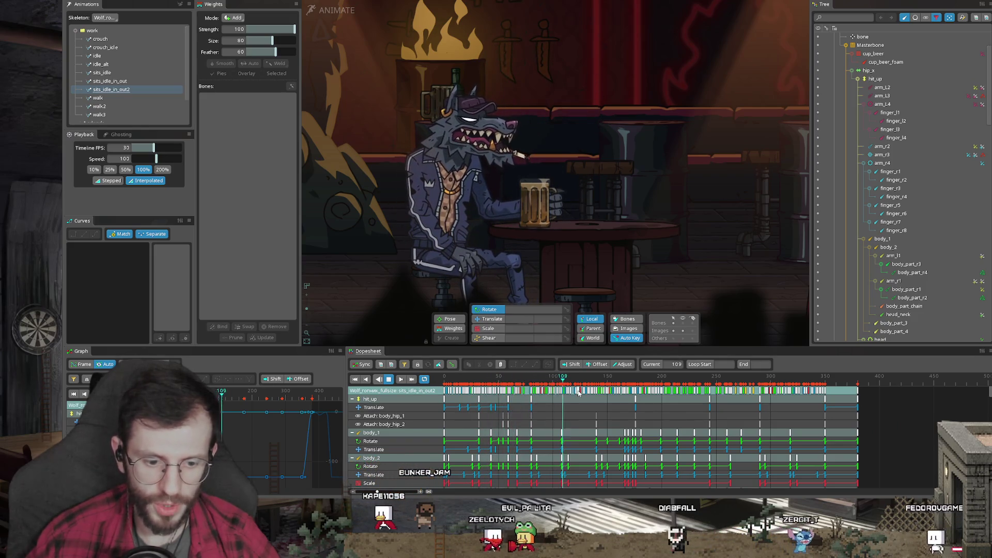
{"action": "left_click", "coordinate": [442, 396]}
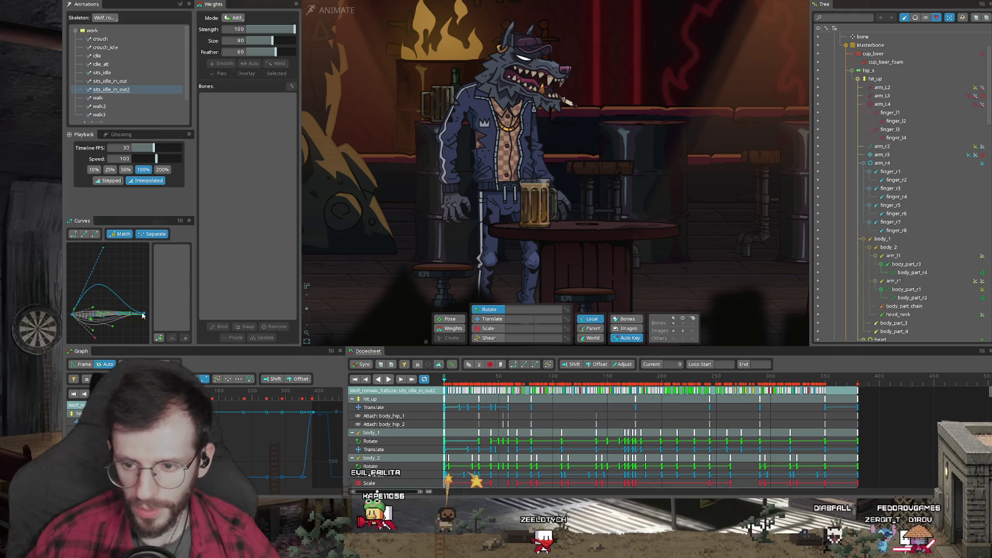
{"action": "scroll", "coordinate": [408, 246], "scroll_direction": "up", "scroll_amount": 2}
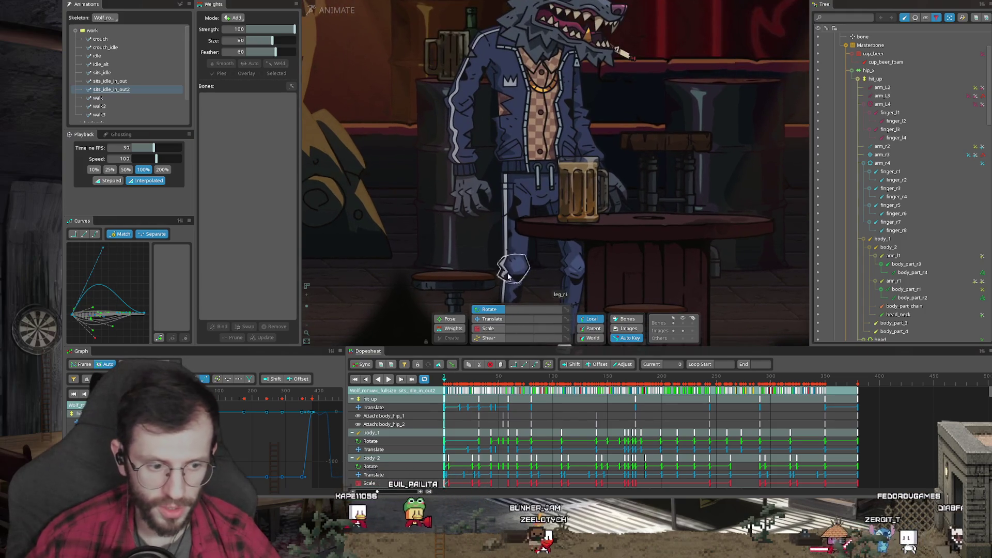
{"action": "scroll", "coordinate": [467, 381], "scroll_direction": "up", "scroll_amount": 3}
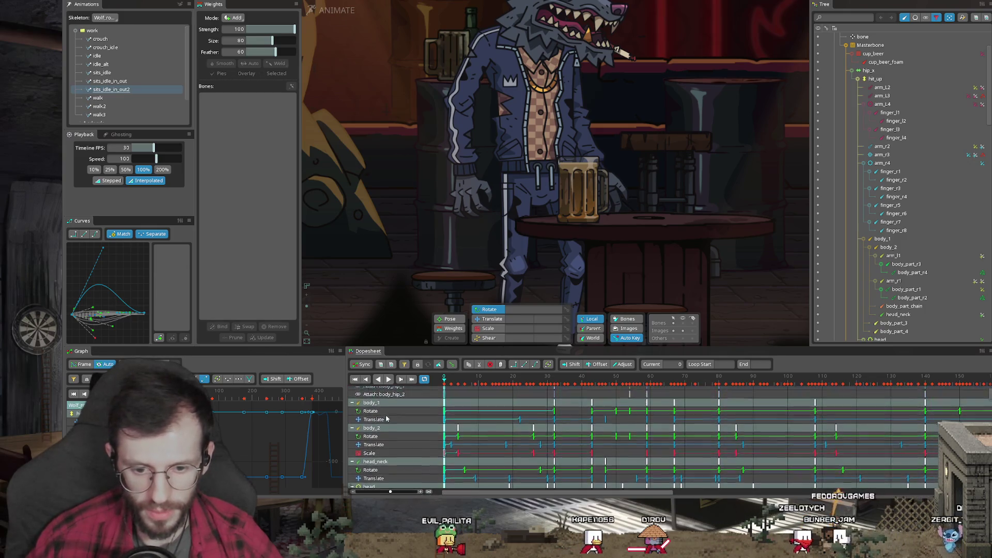
{"action": "left_click", "coordinate": [371, 432]}
{"action": "left_click", "coordinate": [383, 420]}
- Select all keys in the graph and animation, check frame 537, then deselect them
{"action": "scroll", "coordinate": [392, 432], "scroll_direction": "down", "scroll_amount": 5}
{"action": "scroll", "coordinate": [391, 432], "scroll_direction": "down", "scroll_amount": 3}
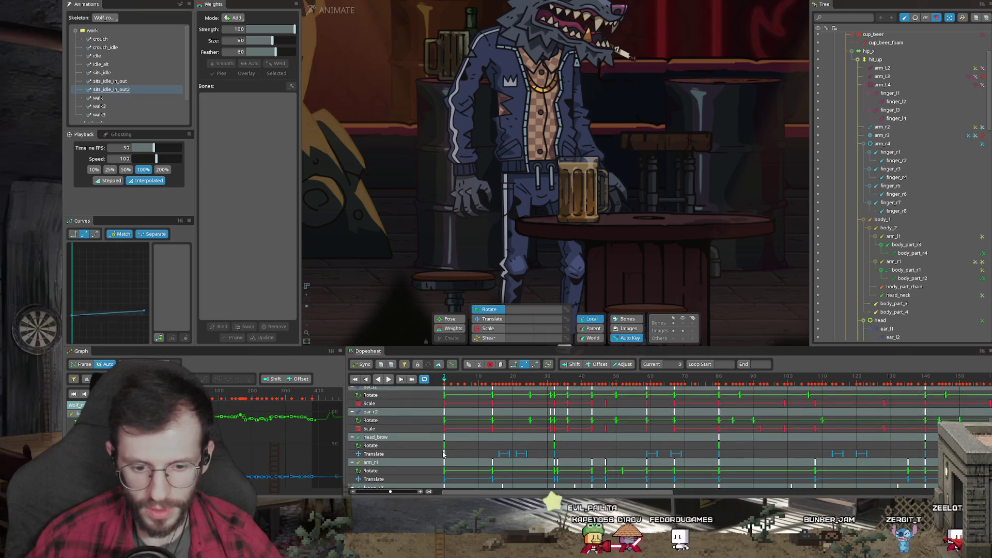
{"action": "scroll", "coordinate": [443, 439], "scroll_direction": "down", "scroll_amount": 4}
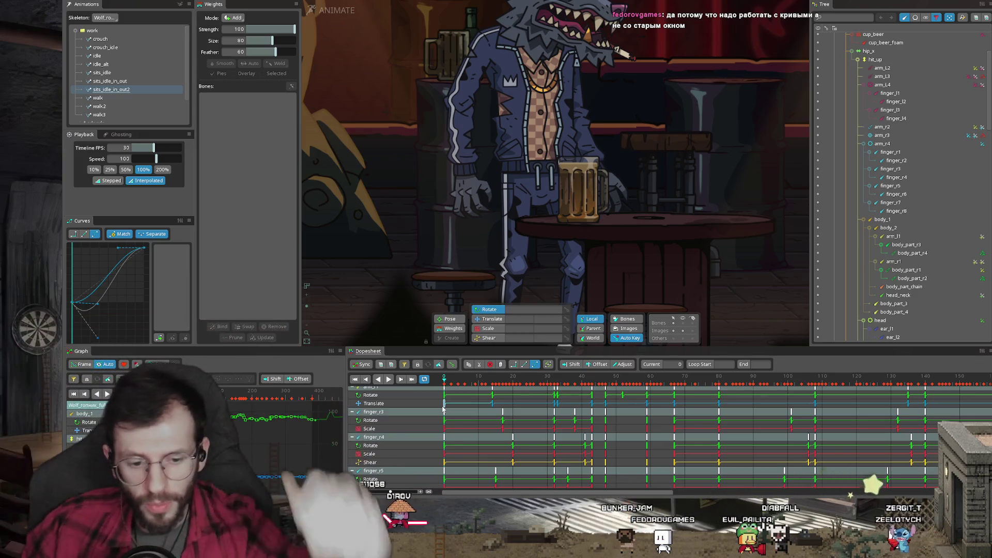
{"action": "scroll", "coordinate": [444, 411], "scroll_direction": "down", "scroll_amount": 3}
{"action": "scroll", "coordinate": [451, 418], "scroll_direction": "down", "scroll_amount": 3}
{"action": "scroll", "coordinate": [451, 417], "scroll_direction": "up", "scroll_amount": 5}
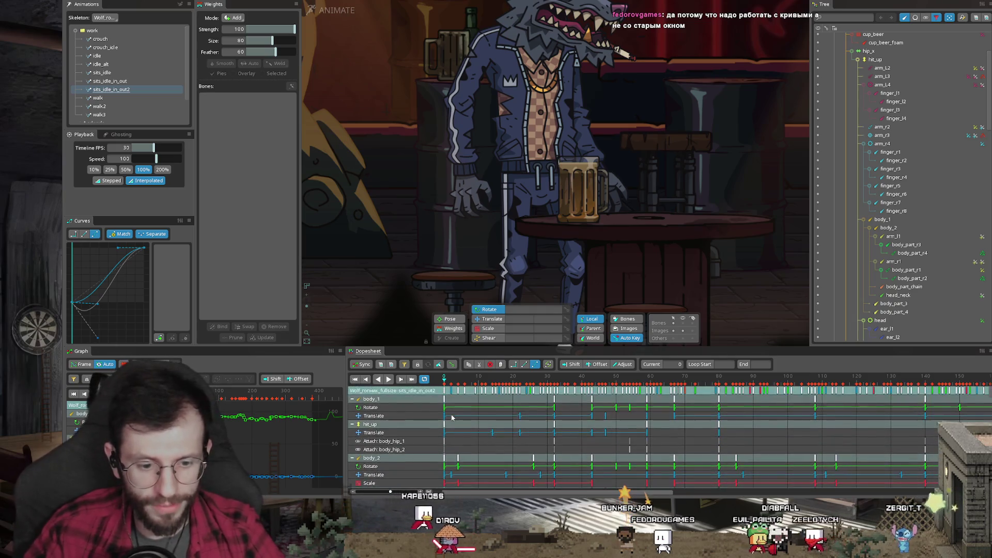
{"action": "key", "text": "ctrl+a"}
{"action": "scroll", "coordinate": [274, 439], "scroll_direction": "down", "scroll_amount": 3}
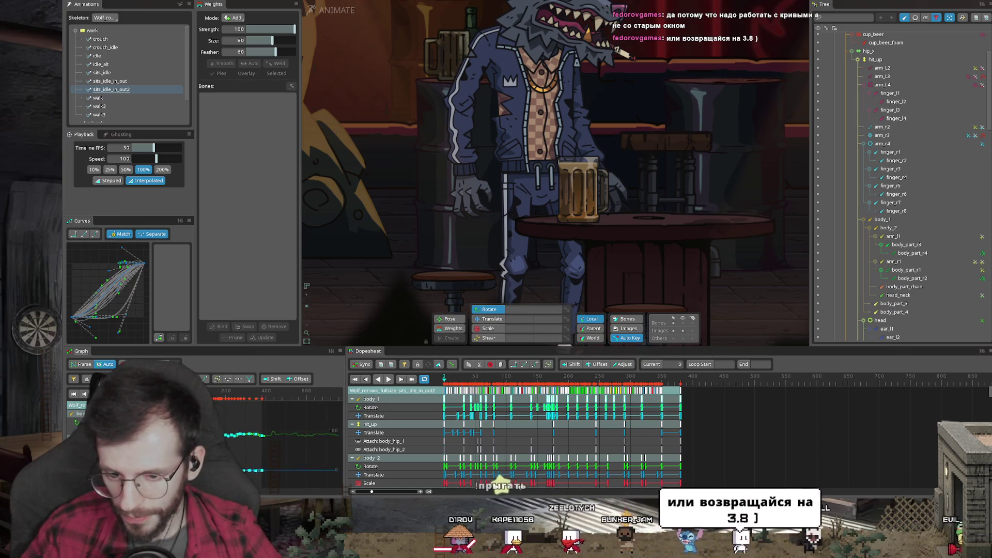
{"action": "left_click", "coordinate": [778, 447]}
{"action": "key", "text": "ctrl+a"}
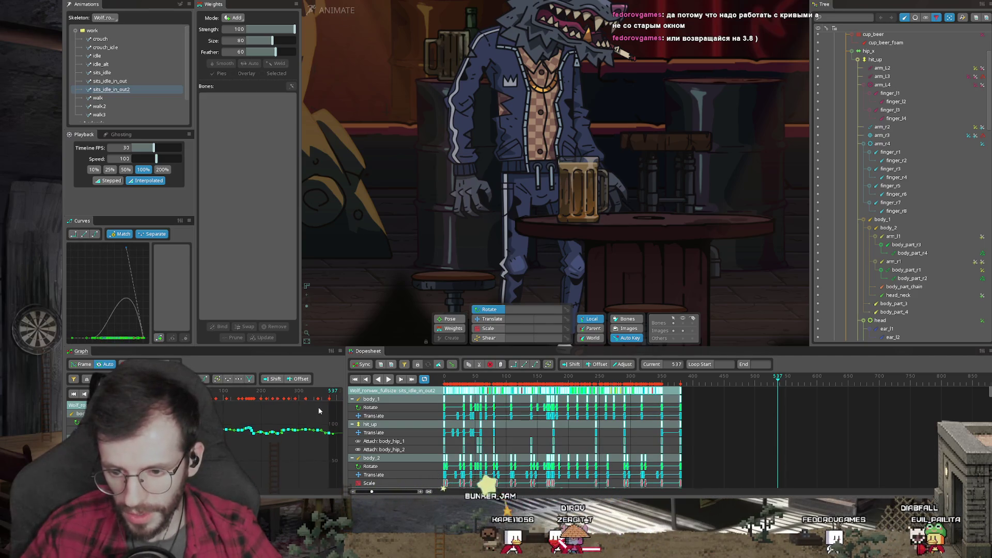
{"action": "key", "text": "Escape"}
- Inspect a Rotate key and a Translate key in the graph, then bring up the Windows Start menu
{"action": "left_click", "coordinate": [318, 430]}
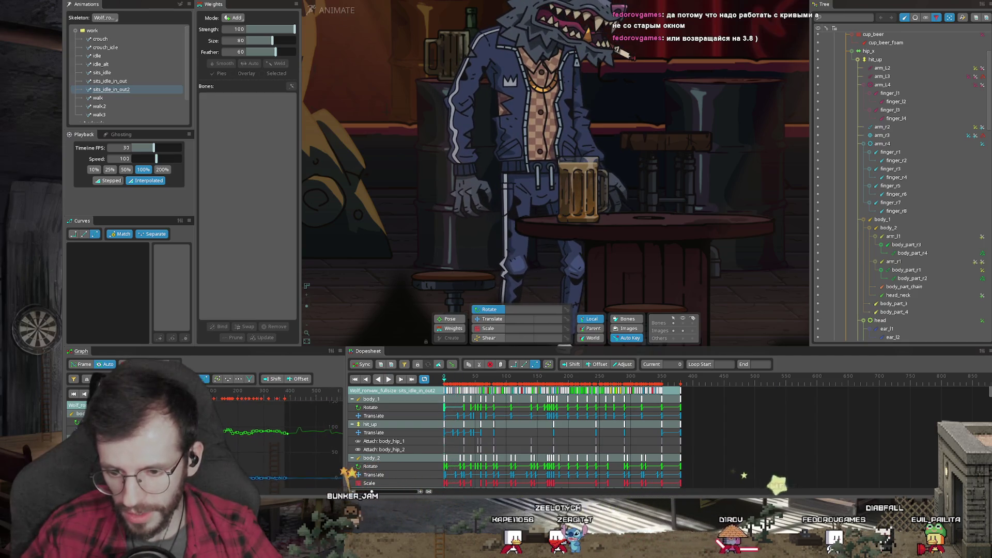
{"action": "left_click", "coordinate": [277, 476]}
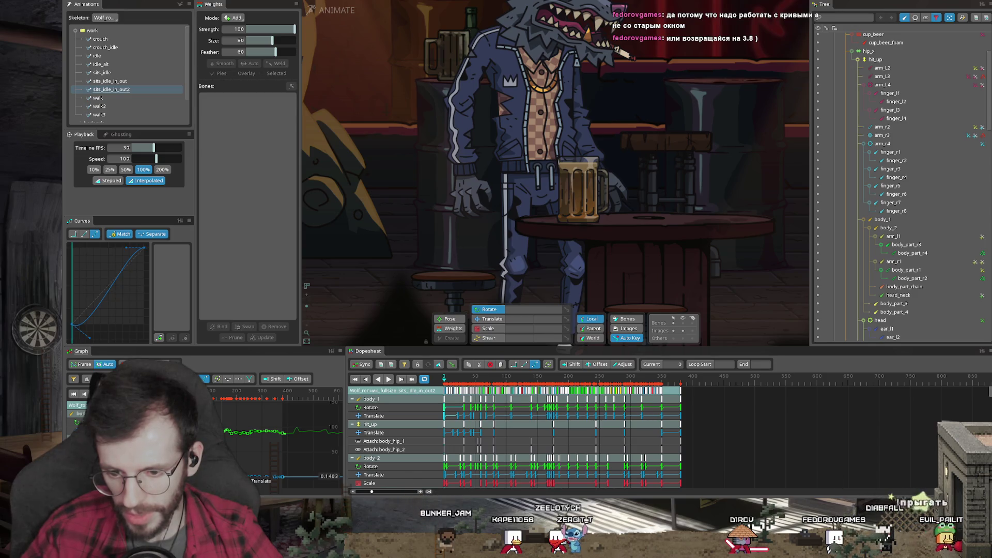
{"action": "left_click", "coordinate": [247, 448]}
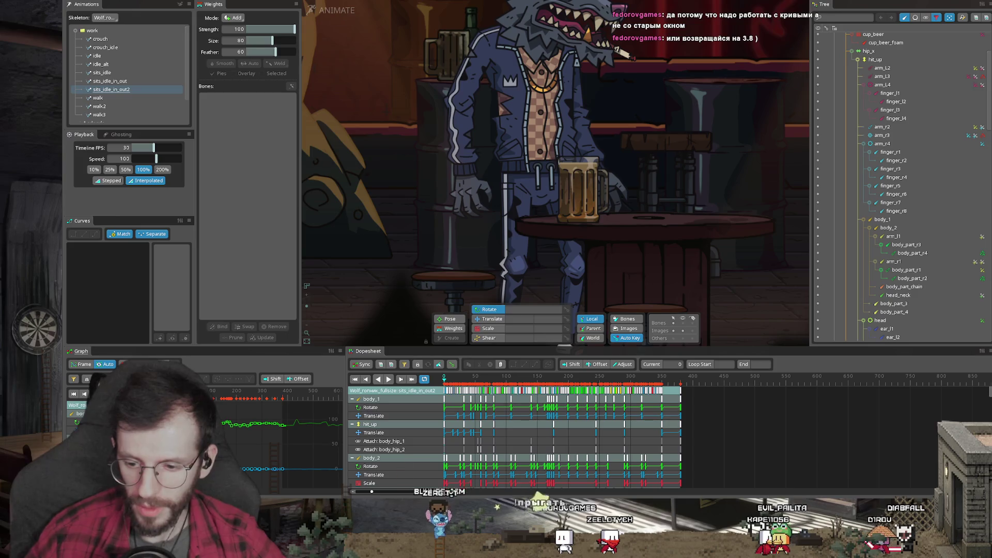
{"action": "key", "text": "super"}
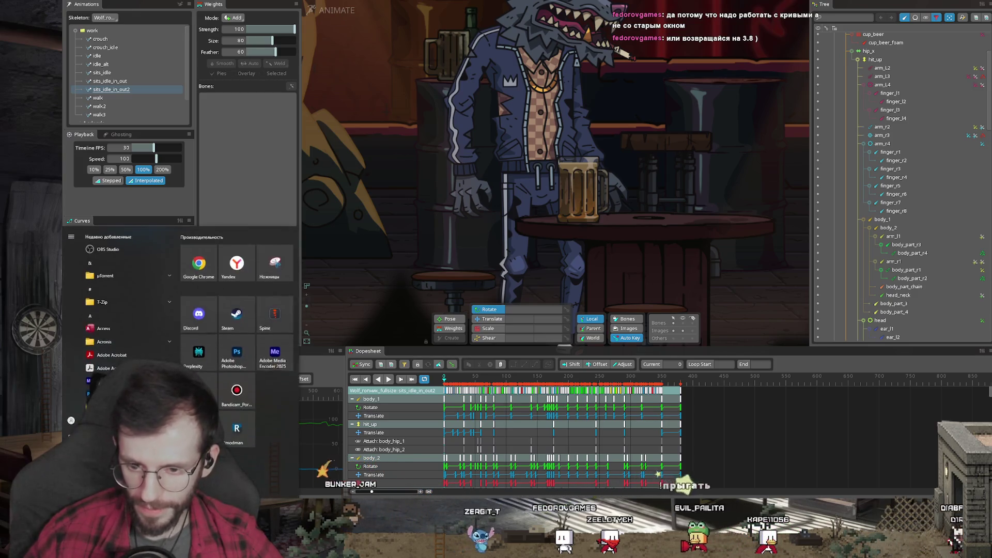
- Dismiss a second Spine launch, then copy the keys at frame 0
{"action": "left_click", "coordinate": [280, 321]}
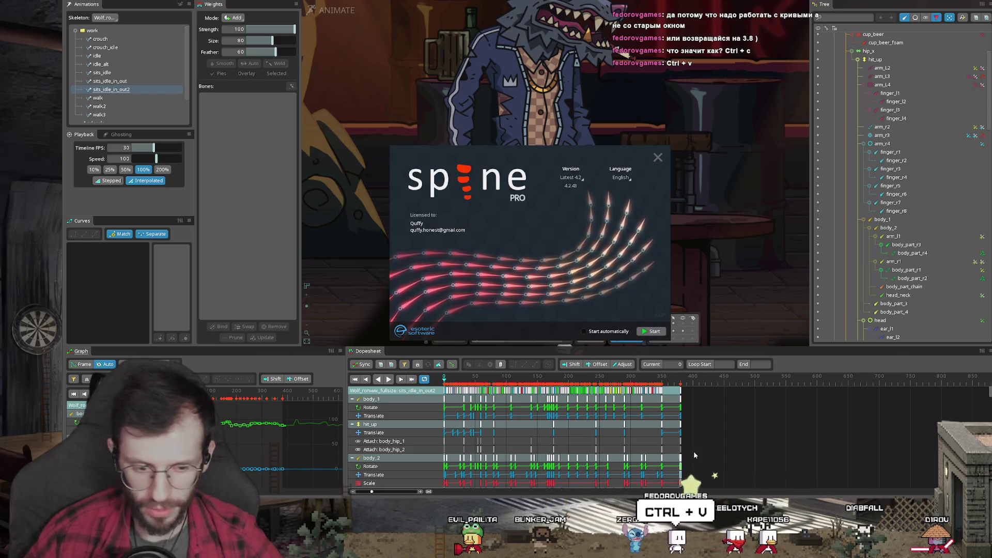
{"action": "left_click", "coordinate": [681, 390]}
{"action": "scroll", "coordinate": [659, 387], "scroll_direction": "up", "scroll_amount": 3}
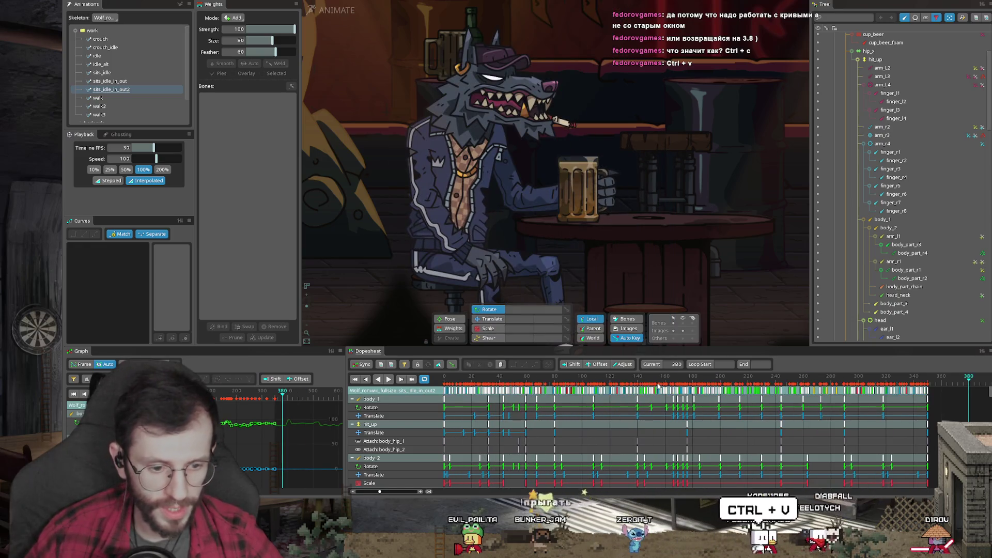
{"action": "left_click_drag", "start_coordinate": [652, 384], "coordinate": [396, 385]}
{"action": "left_click", "coordinate": [445, 399]}
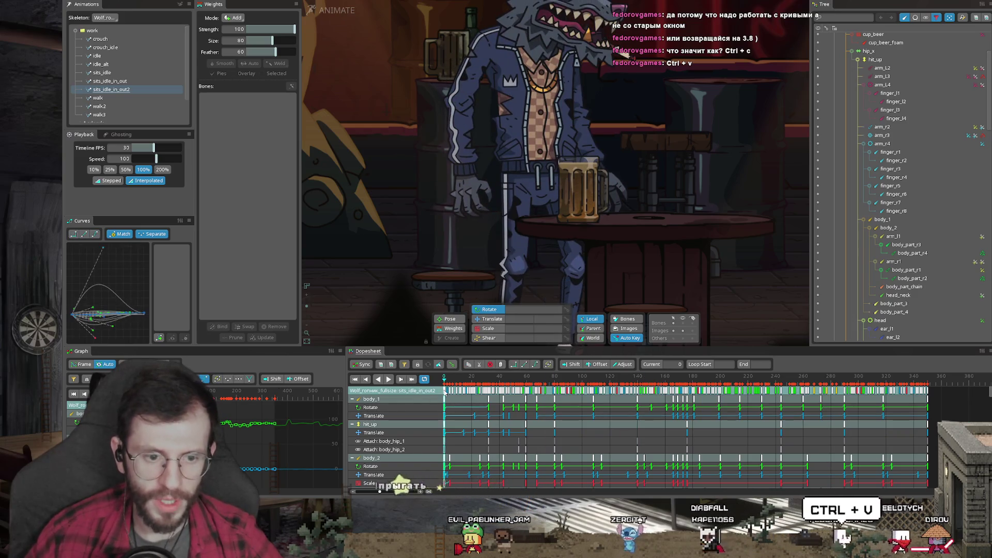
{"action": "key", "text": "ctrl+c"}
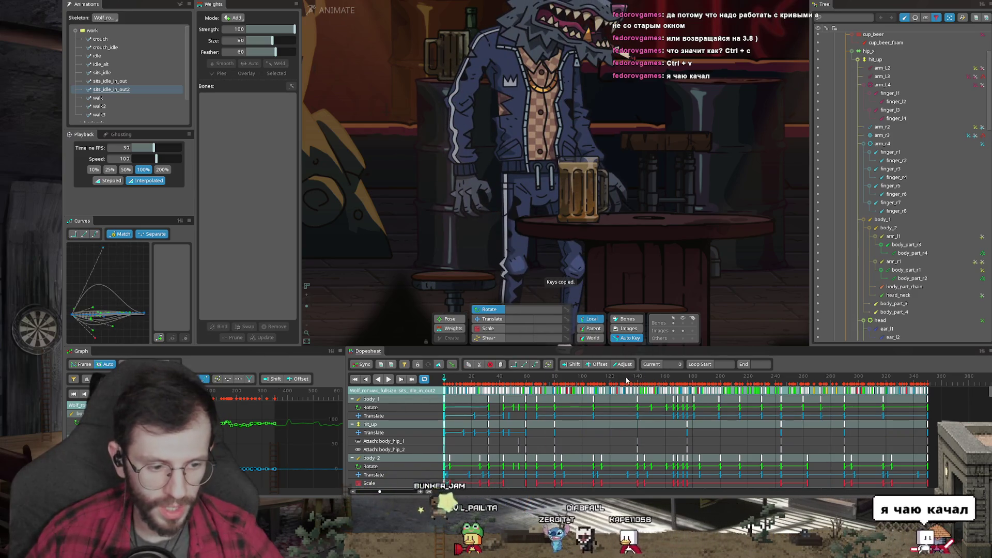
- Play to frame 380 and paste the copied frame-0 keys there
{"action": "scroll", "coordinate": [626, 380], "scroll_direction": "right", "scroll_amount": 3}
{"action": "key", "text": "space"}
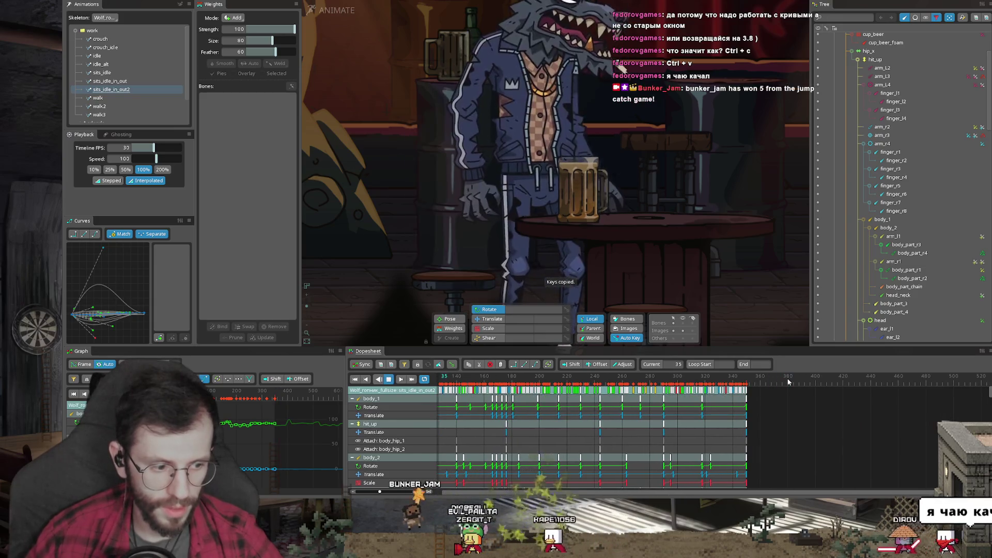
{"action": "left_click", "coordinate": [789, 382]}
{"action": "key", "text": "ctrl+v"}
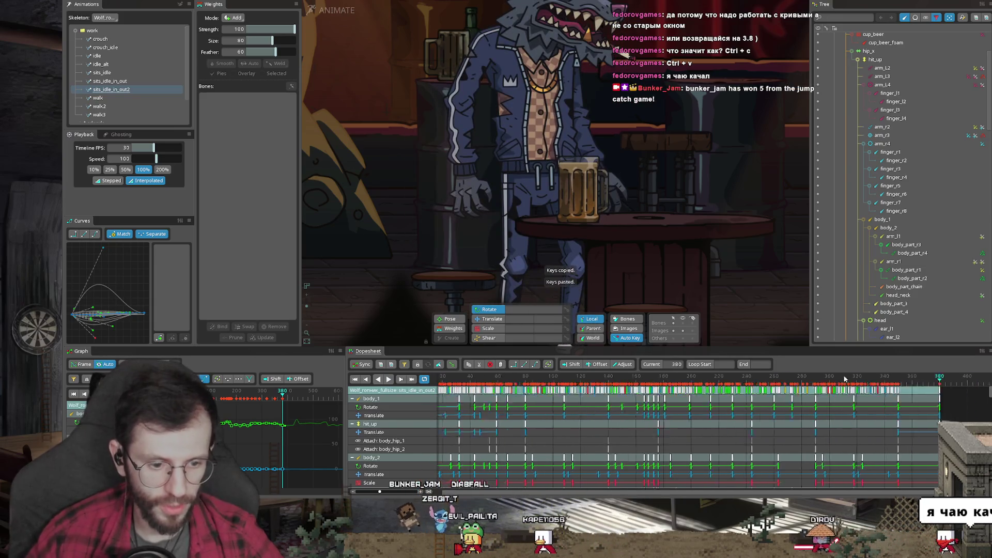
{"action": "mouse_move", "coordinate": [812, 381]}
{"action": "left_mouse_down"}
{"action": "mouse_move", "coordinate": [516, 382]}
{"action": "mouse_move", "coordinate": [547, 382]}
{"action": "left_mouse_up"}
- Review frames 372 through 446, selecting and then deselecting all keys
{"action": "scroll", "coordinate": [701, 385], "scroll_direction": "down", "scroll_amount": 3}
{"action": "mouse_move", "coordinate": [701, 385]}
{"action": "left_mouse_down"}
{"action": "mouse_move", "coordinate": [735, 391]}
{"action": "mouse_move", "coordinate": [703, 385]}
{"action": "left_mouse_up"}
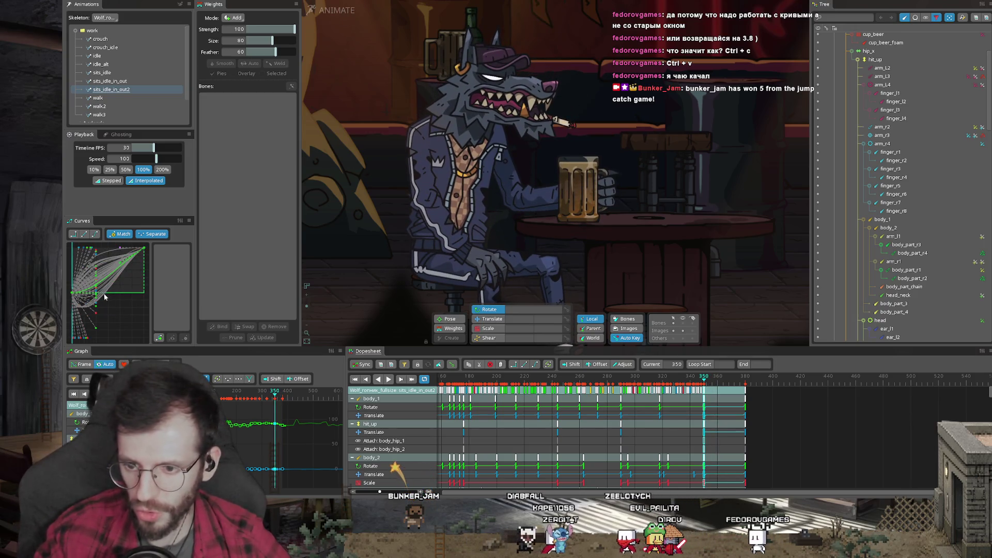
{"action": "left_click", "coordinate": [775, 421]}
{"action": "scroll", "coordinate": [701, 400], "scroll_direction": "down", "scroll_amount": 3}
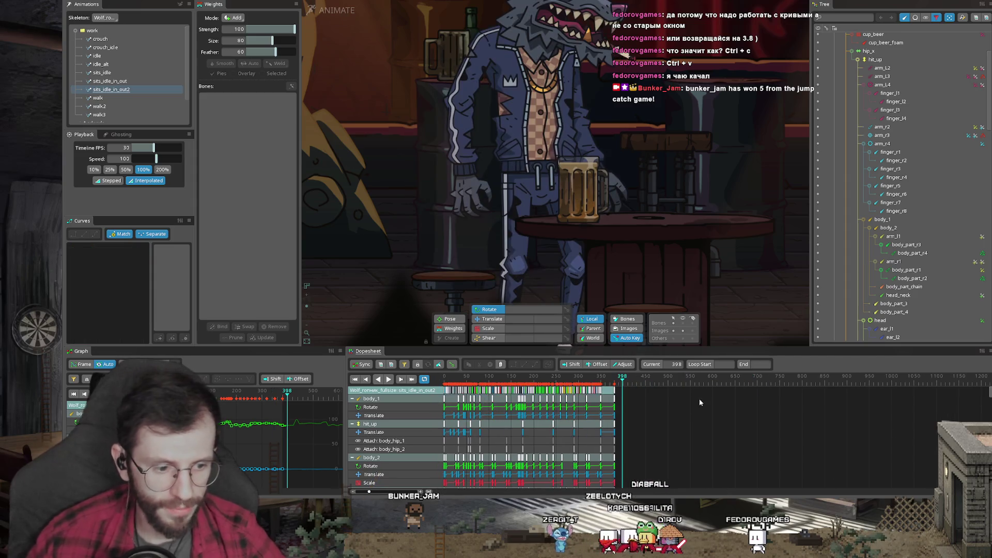
{"action": "left_click", "coordinate": [644, 409]}
{"action": "key", "text": "ctrl+a"}
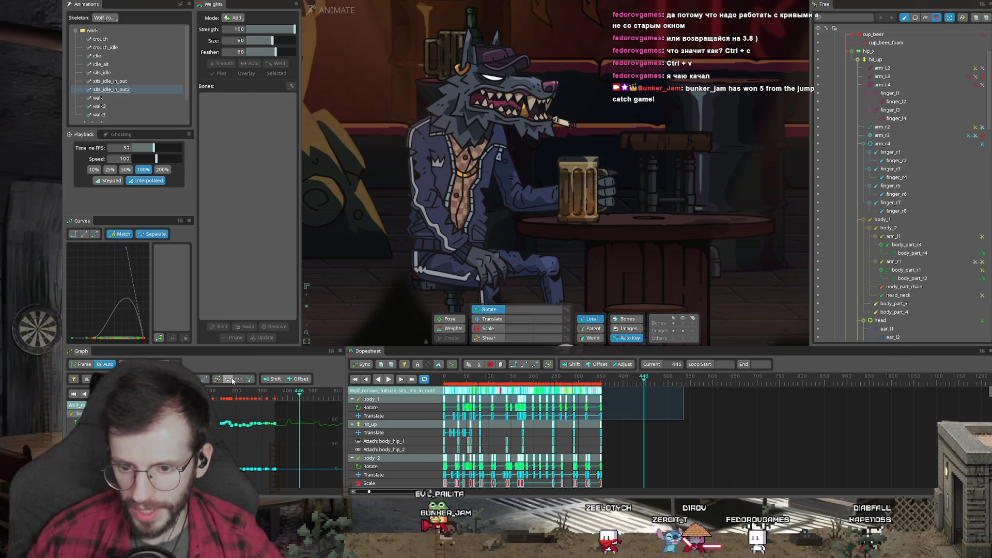
{"action": "left_click", "coordinate": [447, 423]}
{"action": "scroll", "coordinate": [573, 408], "scroll_direction": "up", "scroll_amount": 5}
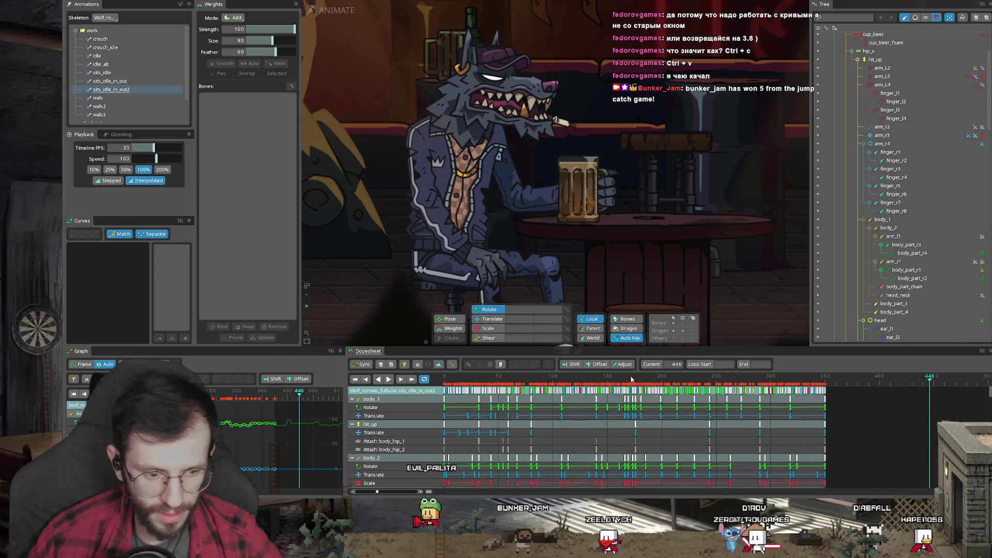
- Paste the copied keys at frame 360 and select the pasted key column at frame 350
{"action": "left_click", "coordinate": [726, 383]}
{"action": "key", "text": "ctrl+v"}
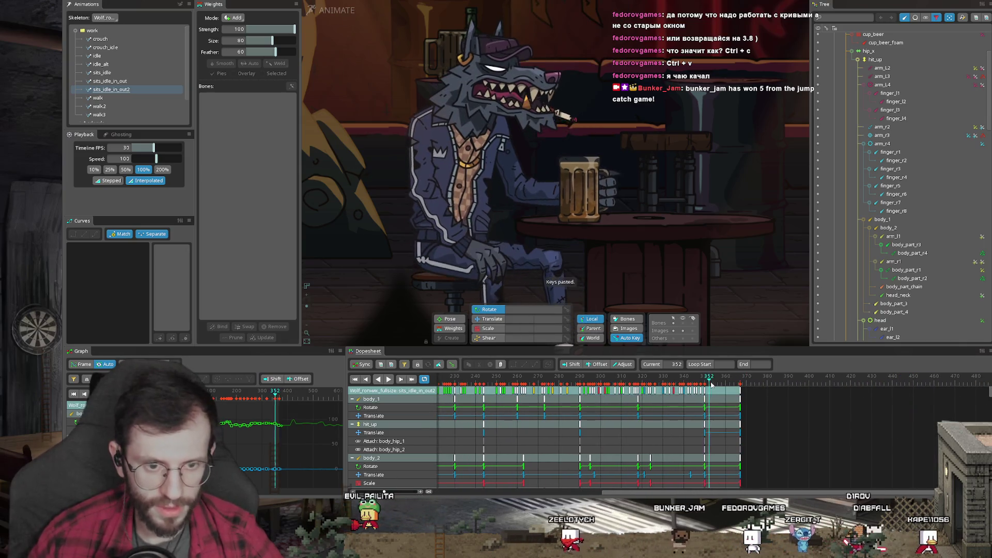
{"action": "left_click_drag", "start_coordinate": [727, 385], "coordinate": [704, 383]}
{"action": "left_click", "coordinate": [706, 391]}
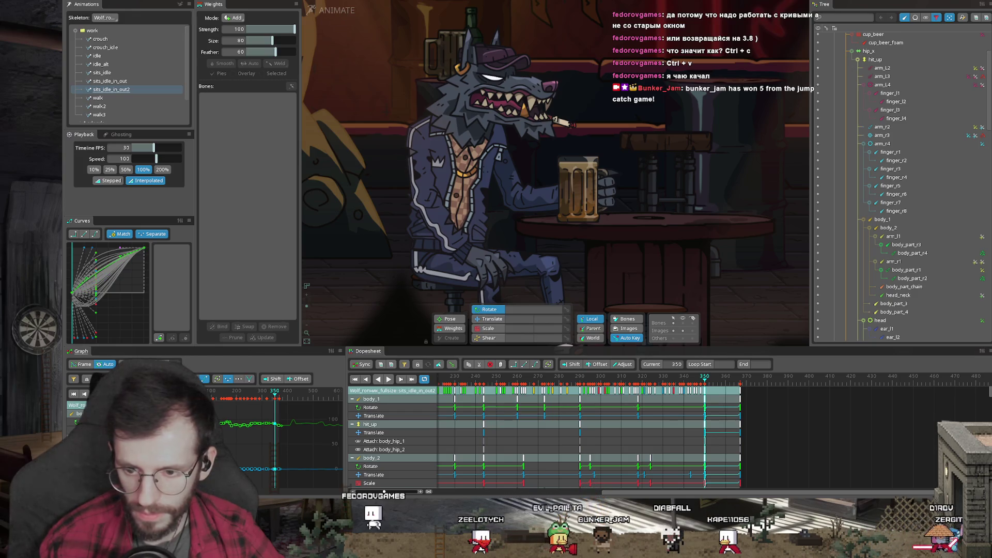
- Apply an eased curve preset to the selected keys and preview the animation's end
{"action": "left_click", "coordinate": [95, 235]}
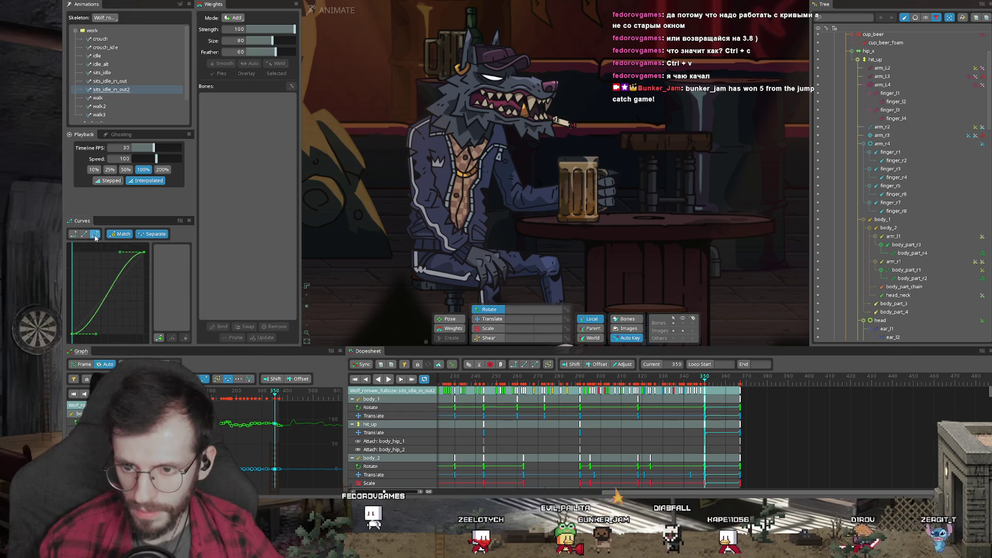
{"action": "left_click_drag", "start_coordinate": [695, 430], "coordinate": [720, 416]}
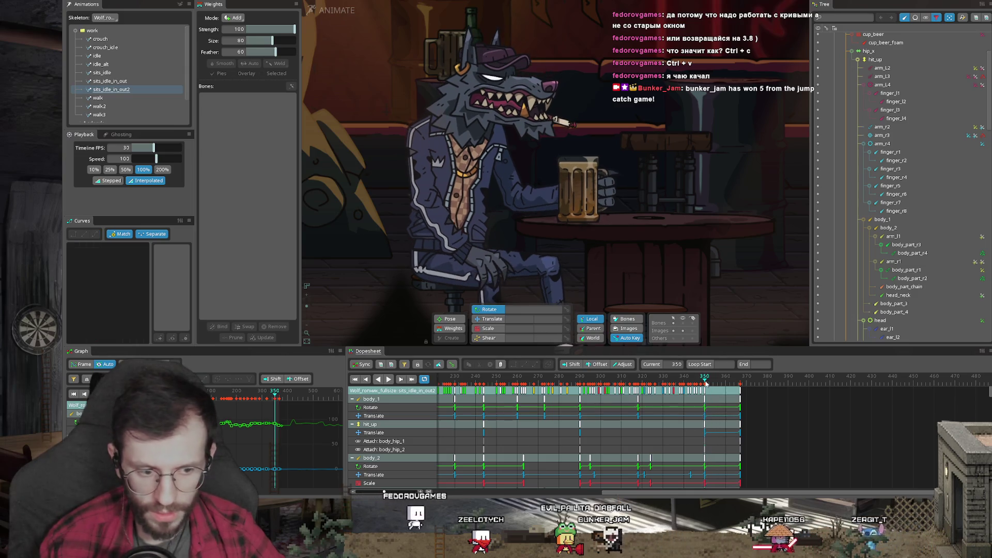
{"action": "scroll", "coordinate": [739, 405], "scroll_direction": "down", "scroll_amount": 3}
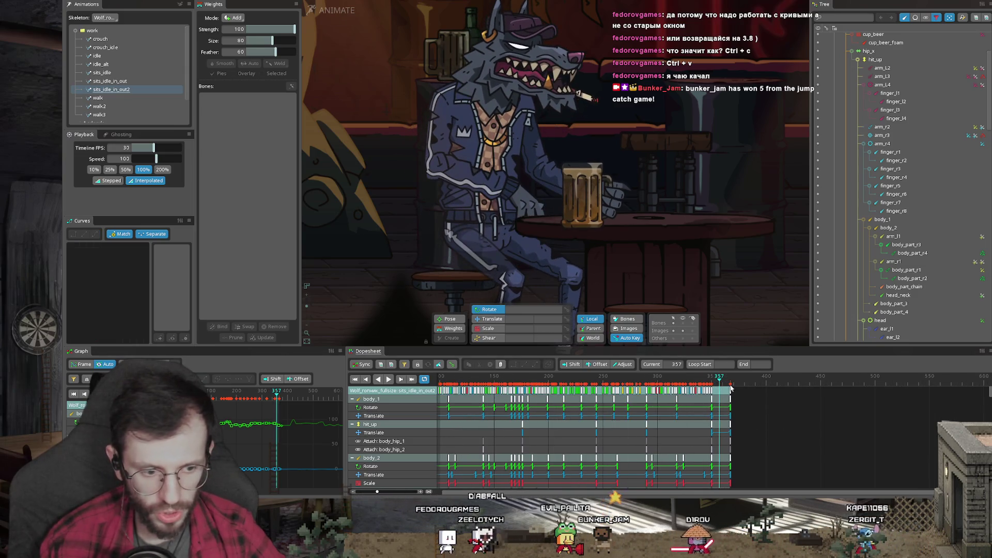
{"action": "scroll", "coordinate": [731, 389], "scroll_direction": "down", "scroll_amount": 3}
{"action": "left_click_drag", "start_coordinate": [764, 420], "coordinate": [442, 387]}
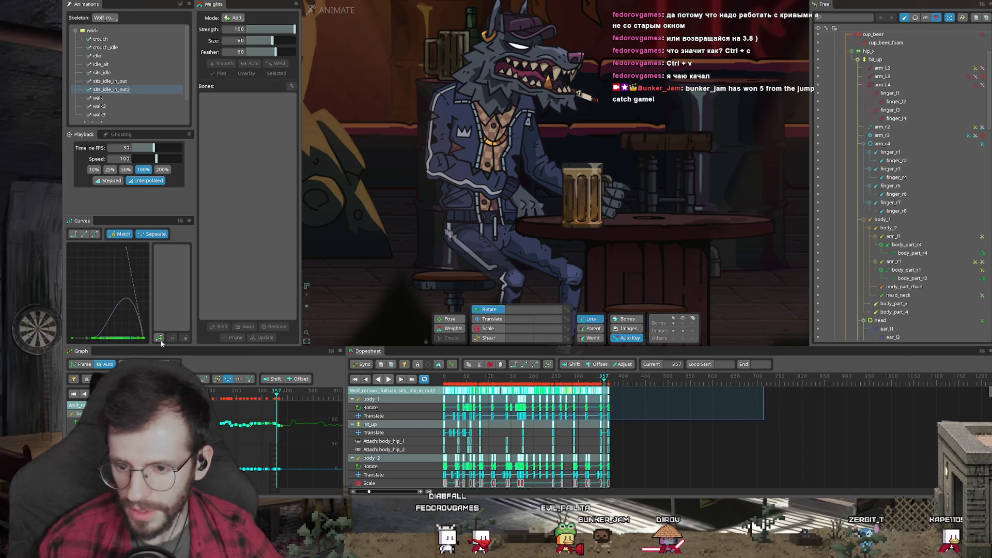
{"action": "left_click", "coordinate": [719, 453]}
- Jump to frame 176 and play the animation to review the pose
{"action": "scroll", "coordinate": [623, 434], "scroll_direction": "up", "scroll_amount": 3}
{"action": "left_click", "coordinate": [622, 434]}
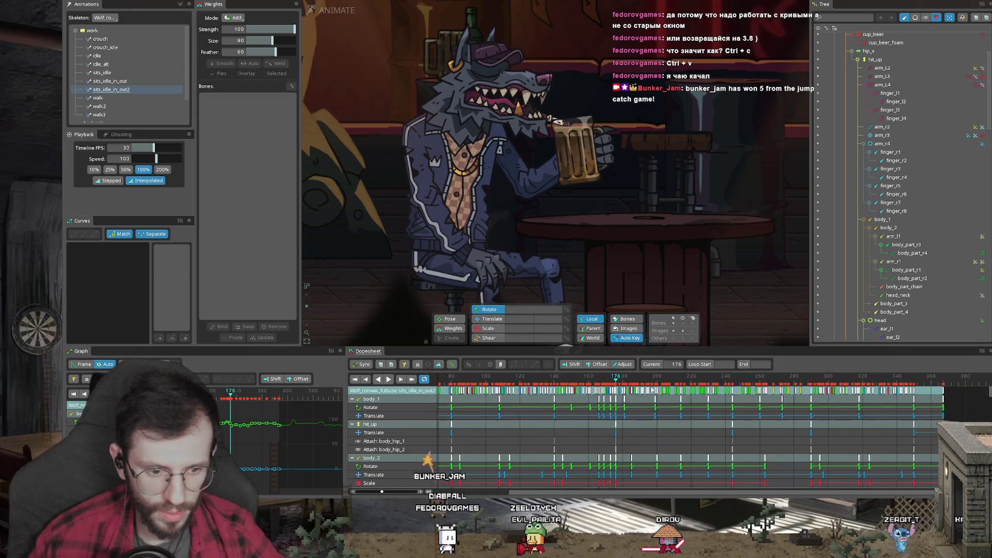
{"action": "scroll", "coordinate": [723, 383], "scroll_direction": "down", "scroll_amount": 3}
{"action": "key", "text": "space"}
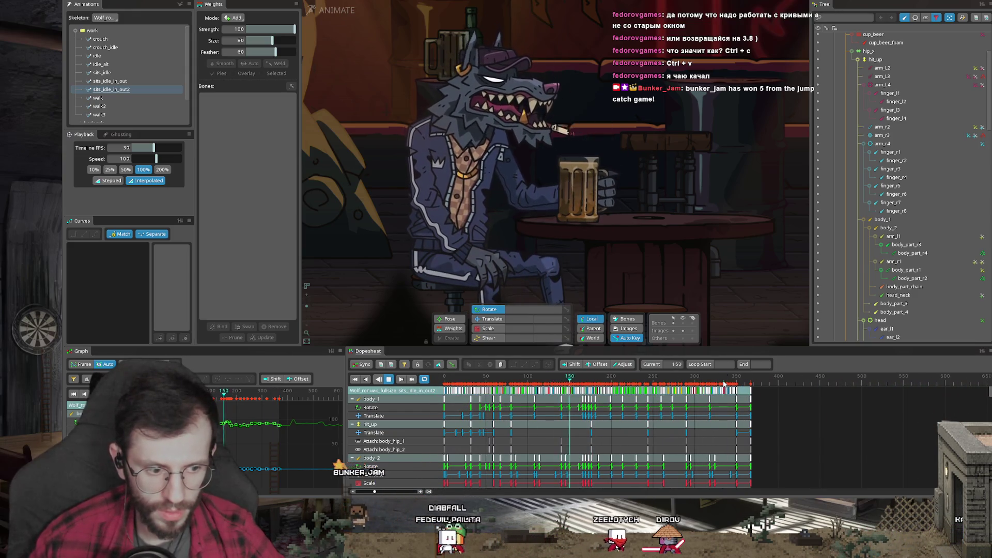
{"action": "scroll", "coordinate": [489, 383], "scroll_direction": "up", "scroll_amount": 3}
{"action": "scroll", "coordinate": [489, 384], "scroll_direction": "up", "scroll_amount": 2}
- Copy the key column at frame 59 and paste it at frame 350
{"action": "left_click", "coordinate": [621, 385]}
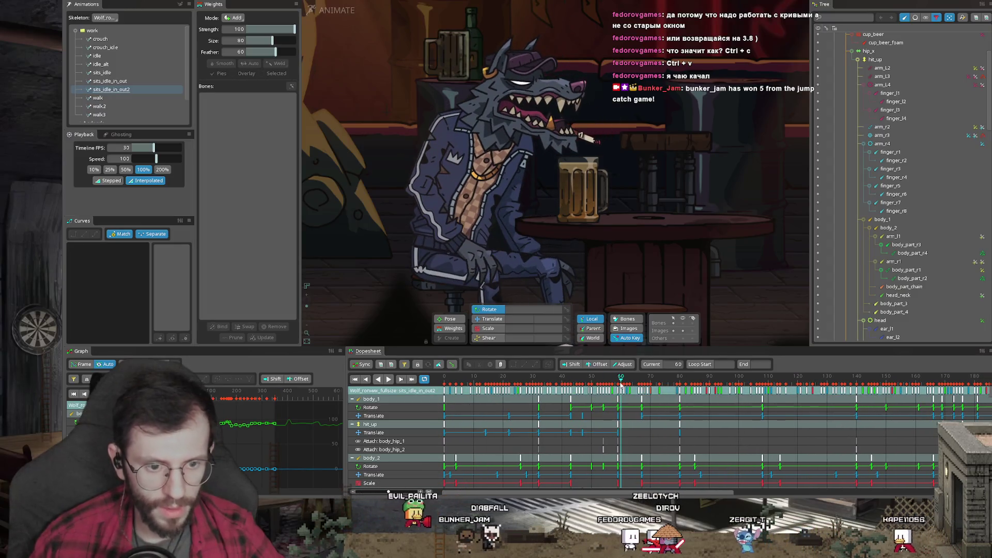
{"action": "left_click", "coordinate": [618, 391]}
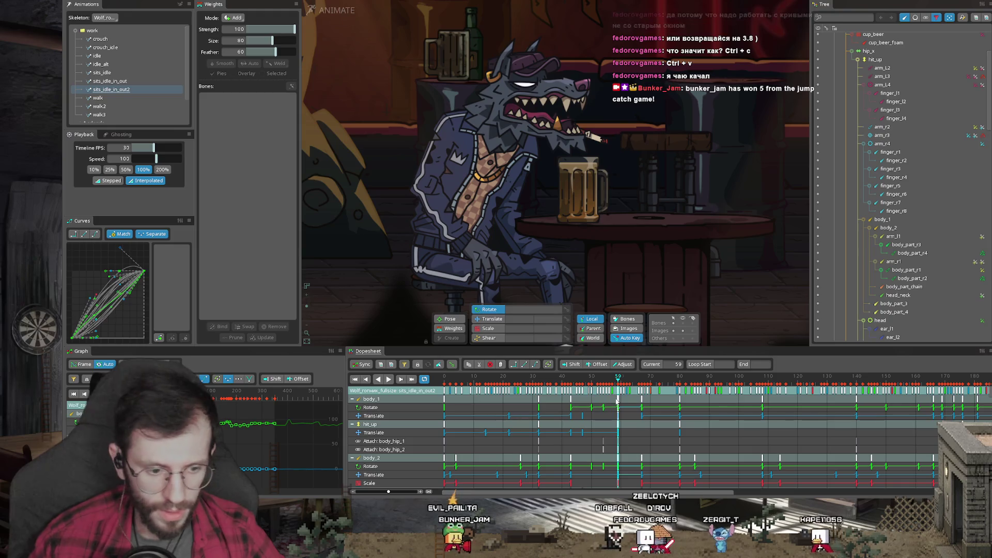
{"action": "key", "text": "ctrl+c"}
{"action": "scroll", "coordinate": [825, 382], "scroll_direction": "right", "scroll_amount": 10}
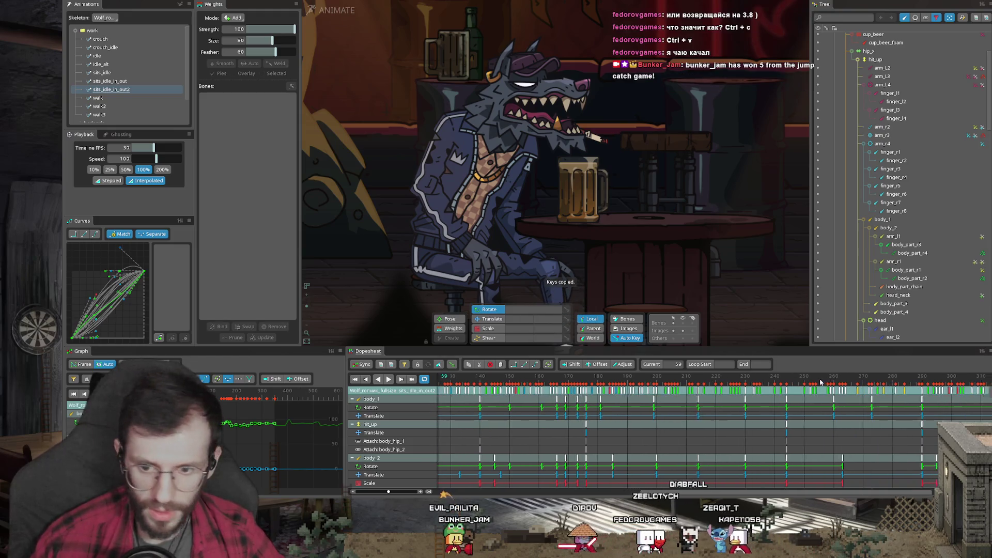
{"action": "scroll", "coordinate": [825, 383], "scroll_direction": "right", "scroll_amount": 12}
{"action": "left_click", "coordinate": [593, 383]}
{"action": "key", "text": "ctrl+v"}
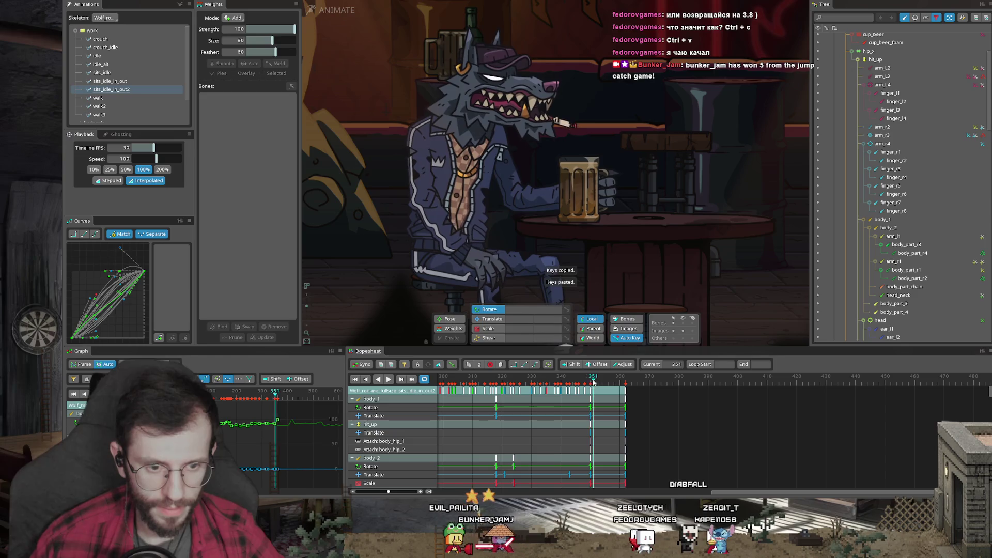
{"action": "mouse_move", "coordinate": [593, 382]}
{"action": "left_mouse_down"}
{"action": "mouse_move", "coordinate": [626, 383]}
{"action": "mouse_move", "coordinate": [592, 384]}
{"action": "left_mouse_up"}
{"action": "scroll", "coordinate": [645, 385], "scroll_direction": "left", "scroll_amount": 5}
{"action": "scroll", "coordinate": [644, 386], "scroll_direction": "left", "scroll_amount": 3}
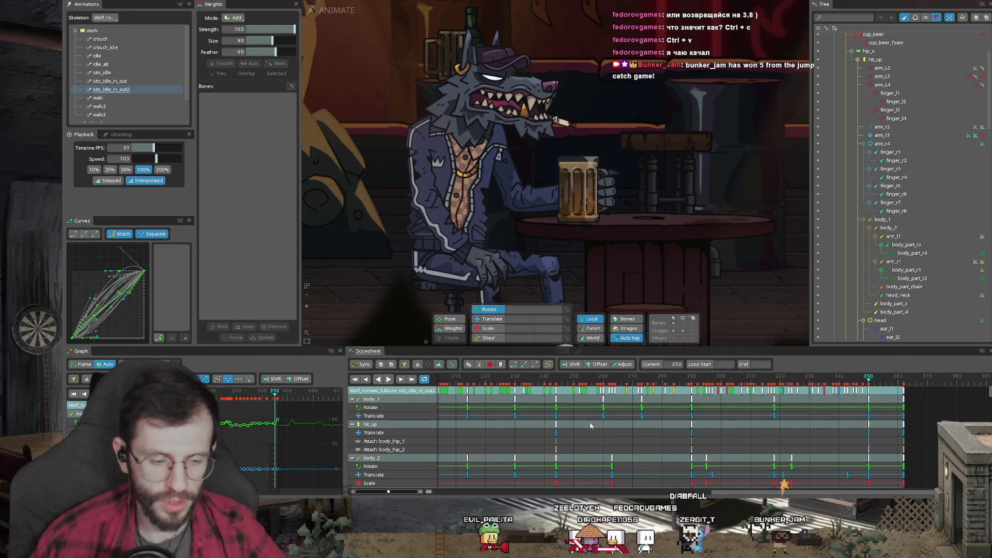
- Deselect arm_r3 and paste the copied keys again at frame 350
{"action": "left_click", "coordinate": [441, 227]}
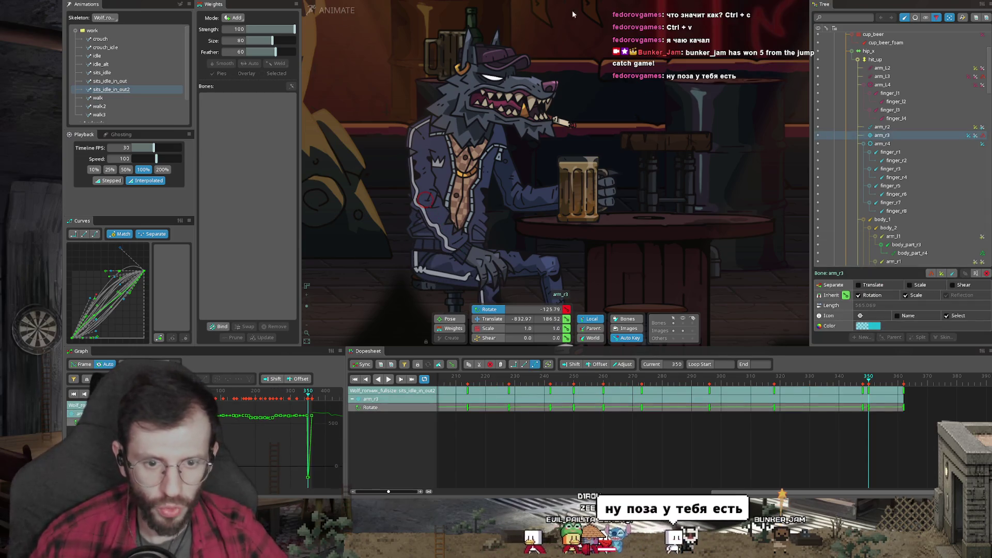
{"action": "key", "text": "Escape"}
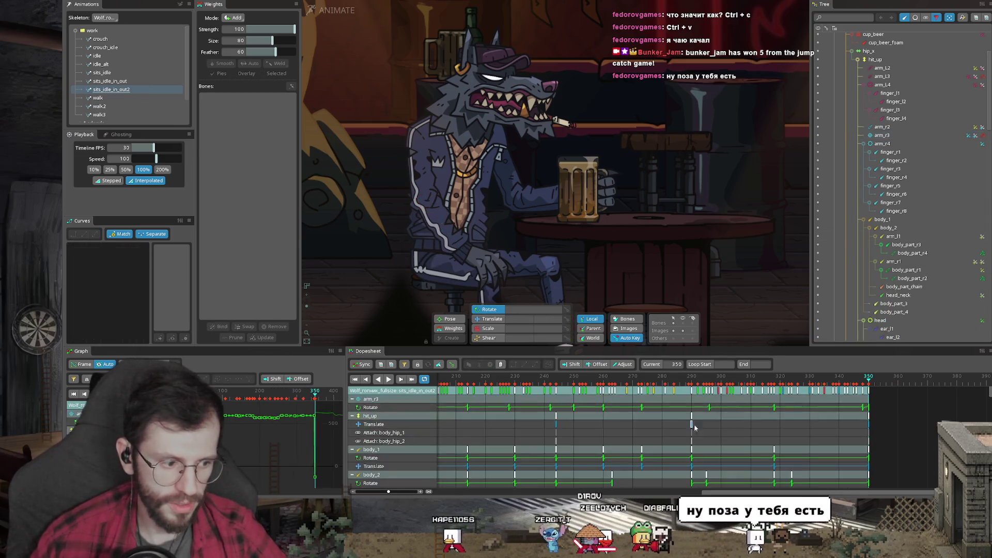
{"action": "key", "text": "ctrl+v"}
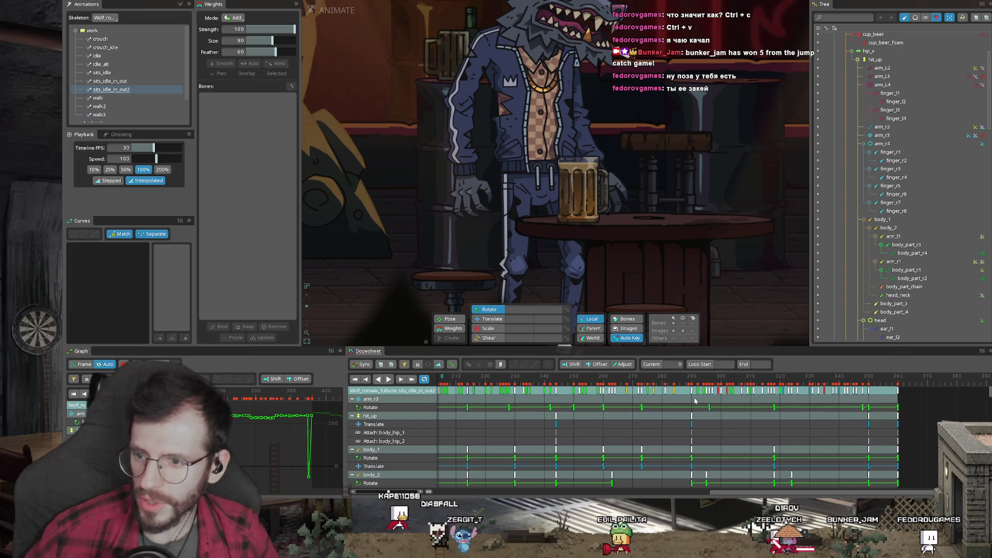
- Select the summary-row keys at frame 0 and paste them at frame 359
{"action": "scroll", "coordinate": [705, 379], "scroll_direction": "down", "scroll_amount": 3}
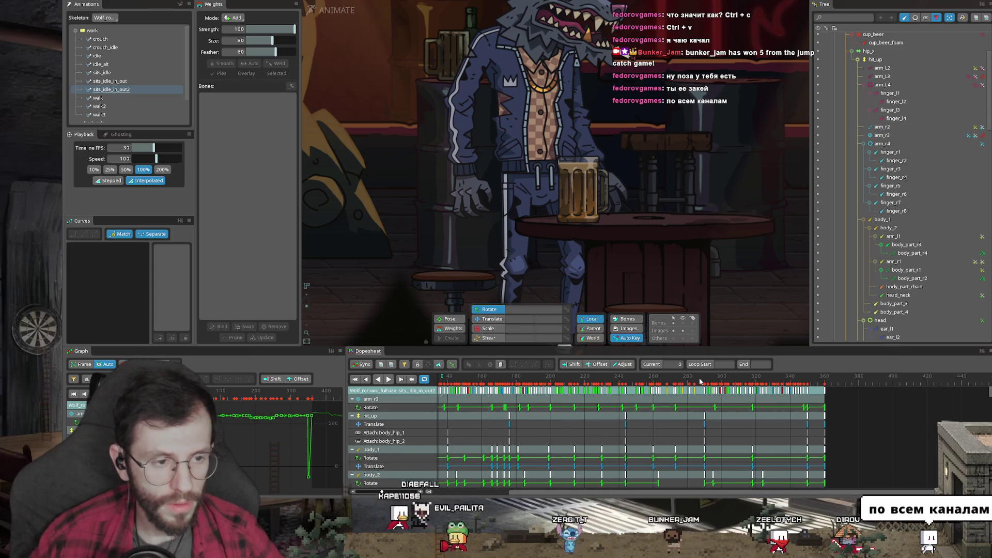
{"action": "scroll", "coordinate": [594, 413], "scroll_direction": "left", "scroll_amount": 5}
{"action": "scroll", "coordinate": [483, 430], "scroll_direction": "down", "scroll_amount": 5}
{"action": "scroll", "coordinate": [484, 428], "scroll_direction": "down", "scroll_amount": 3}
{"action": "scroll", "coordinate": [486, 424], "scroll_direction": "down", "scroll_amount": 3}
{"action": "scroll", "coordinate": [490, 422], "scroll_direction": "down", "scroll_amount": 2}
{"action": "scroll", "coordinate": [488, 421], "scroll_direction": "down", "scroll_amount": 3}
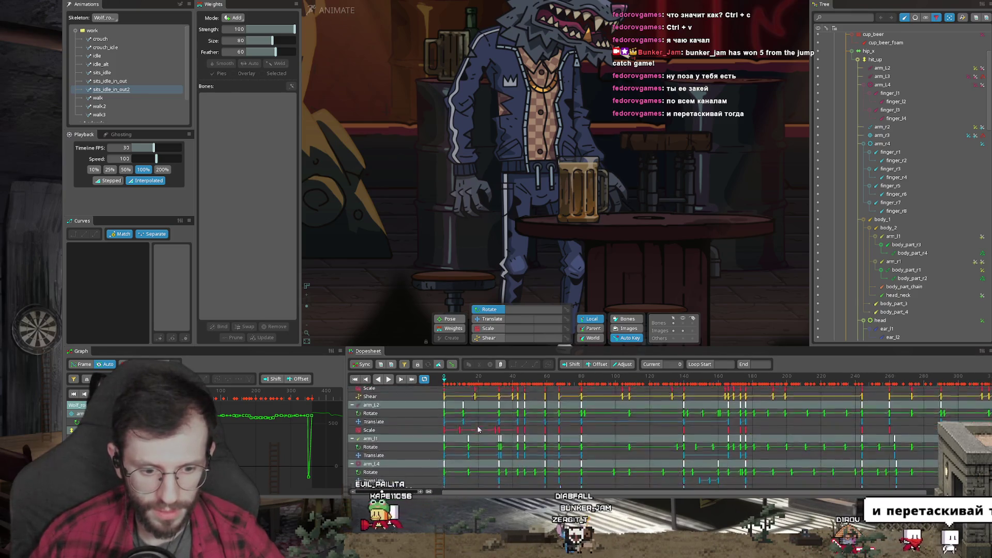
{"action": "scroll", "coordinate": [485, 425], "scroll_direction": "down", "scroll_amount": 3}
{"action": "scroll", "coordinate": [482, 428], "scroll_direction": "down", "scroll_amount": 3}
{"action": "scroll", "coordinate": [479, 432], "scroll_direction": "down", "scroll_amount": 3}
{"action": "scroll", "coordinate": [478, 431], "scroll_direction": "up", "scroll_amount": 3}
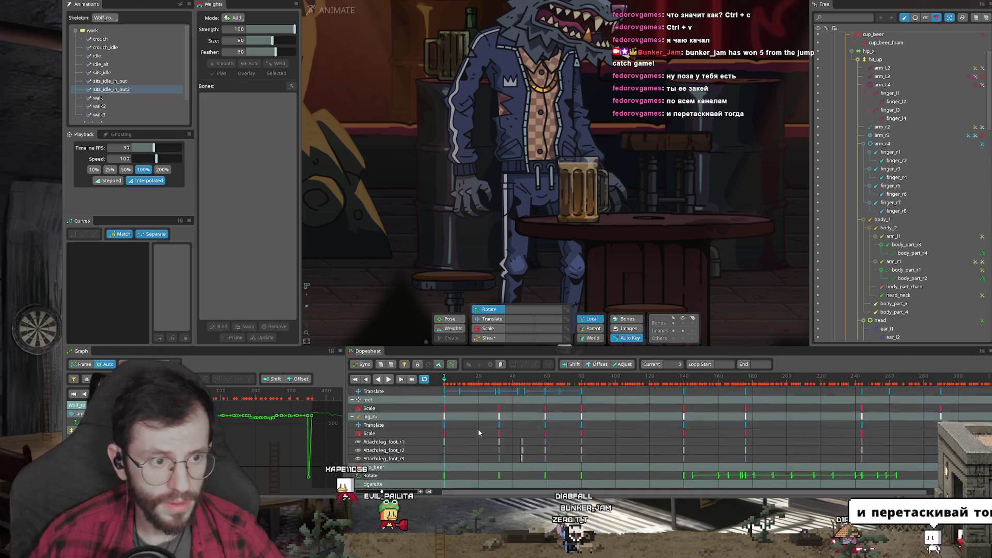
{"action": "scroll", "coordinate": [479, 432], "scroll_direction": "up", "scroll_amount": 3}
{"action": "scroll", "coordinate": [478, 431], "scroll_direction": "up", "scroll_amount": 3}
{"action": "scroll", "coordinate": [479, 431], "scroll_direction": "up", "scroll_amount": 3}
{"action": "scroll", "coordinate": [479, 431], "scroll_direction": "up", "scroll_amount": 2}
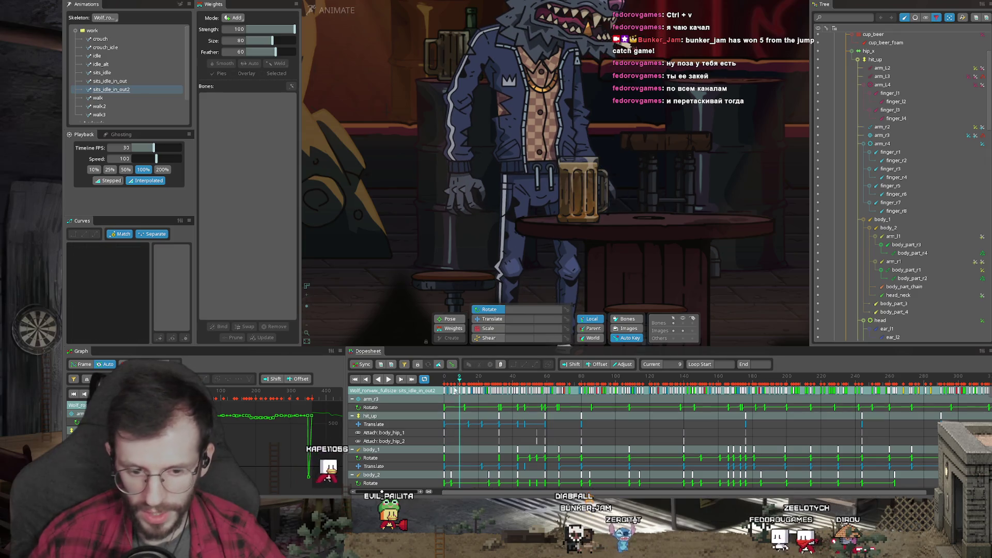
{"action": "left_click", "coordinate": [444, 393]}
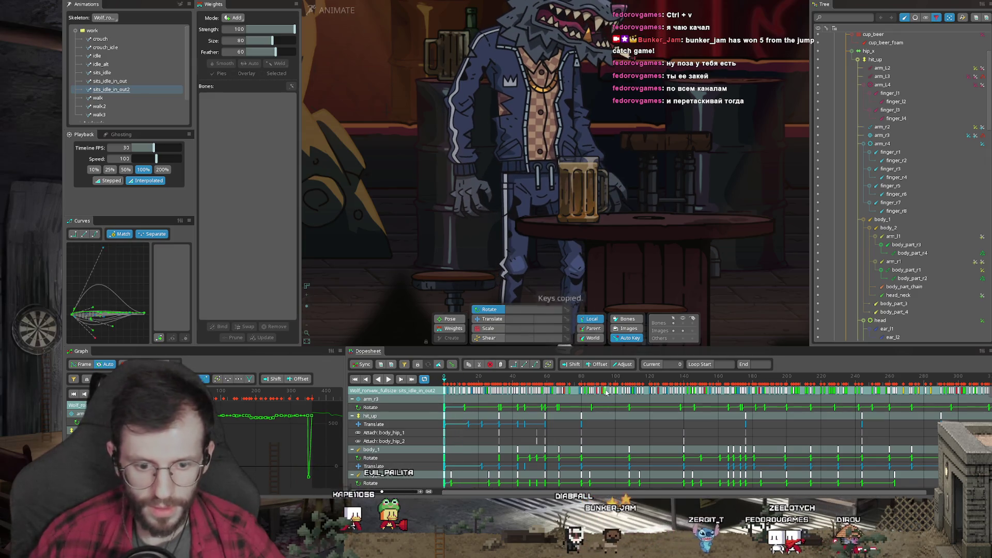
{"action": "scroll", "coordinate": [607, 393], "scroll_direction": "right", "scroll_amount": 5}
{"action": "left_click", "coordinate": [767, 377]}
{"action": "key", "text": "ctrl+v"}
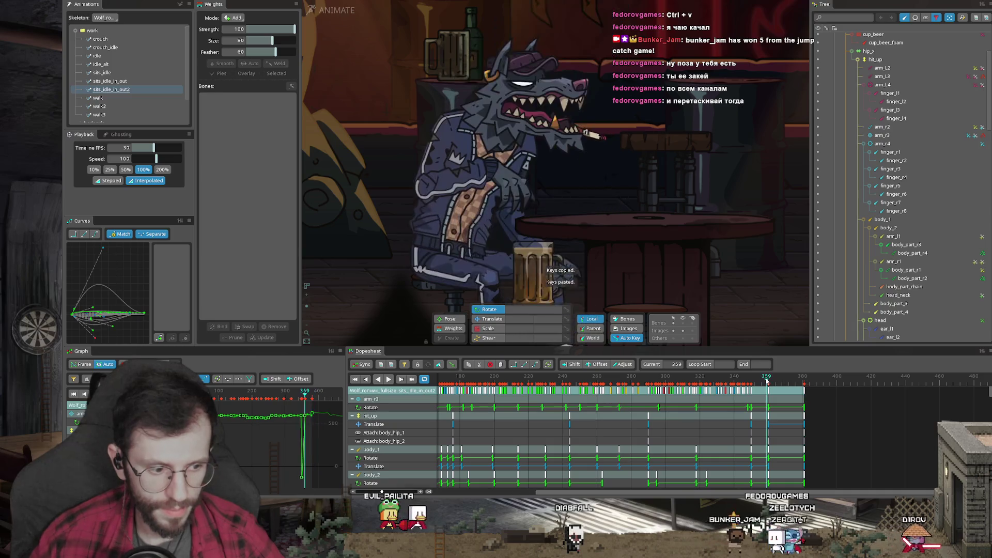
- Play the loop to check it, then select the arm_r3 bone
{"action": "key", "text": "space"}
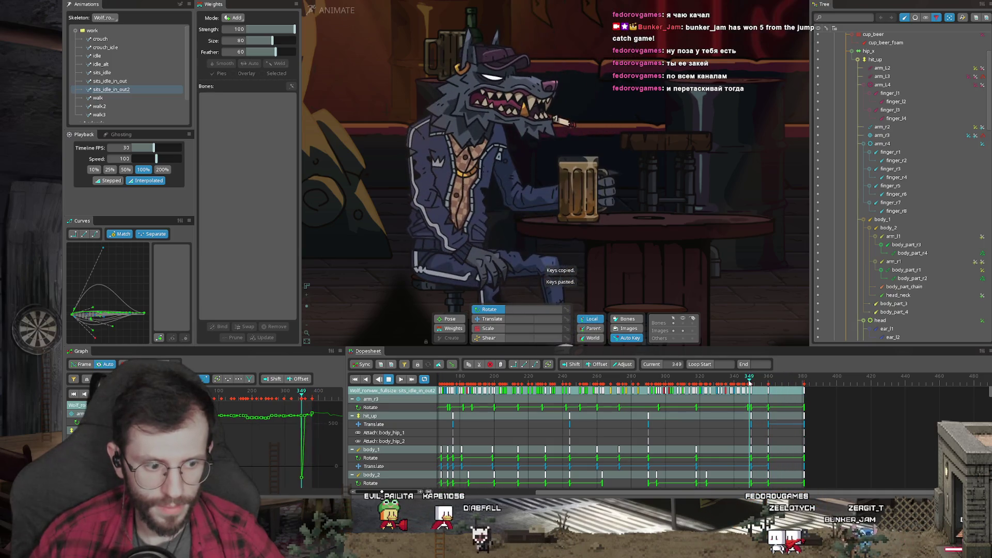
{"action": "key", "text": "space"}
{"action": "left_click", "coordinate": [443, 239]}
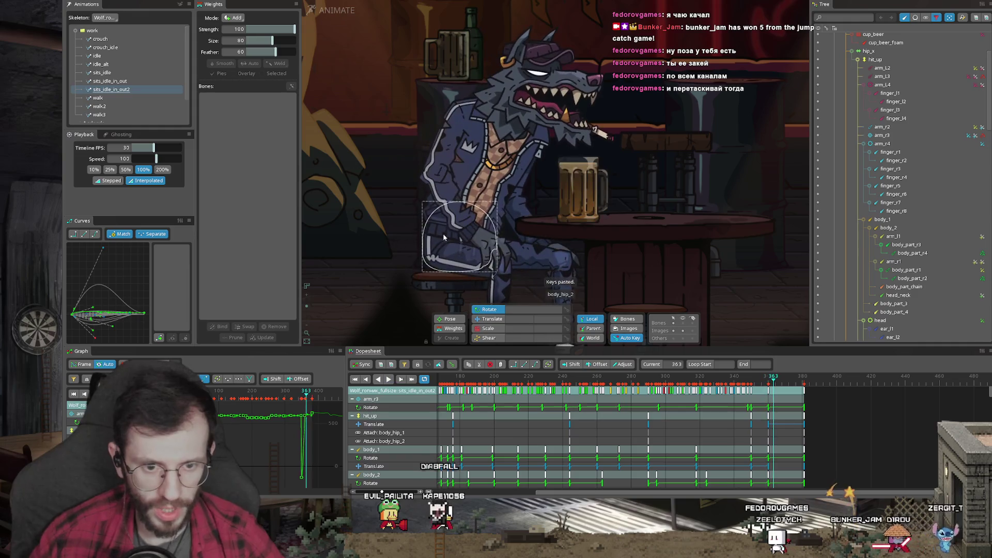
{"action": "left_click", "coordinate": [450, 202]}
{"action": "scroll", "coordinate": [780, 396], "scroll_direction": "up", "scroll_amount": 2}
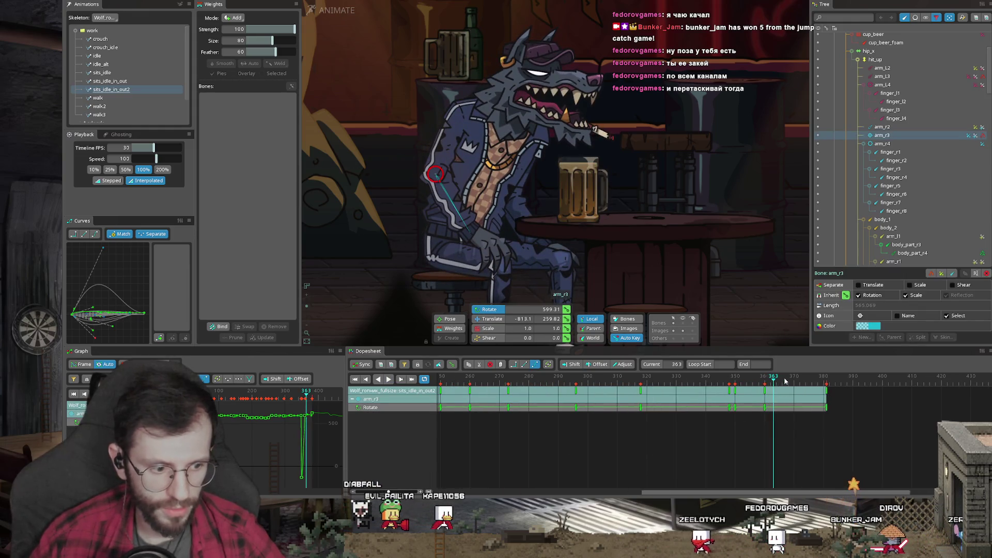
- Select the Rotate key at frame 350, play it back, and select the leg_r2 bone
{"action": "key", "text": "Left"}
{"action": "key", "text": "Left"}
{"action": "key", "text": "Left"}
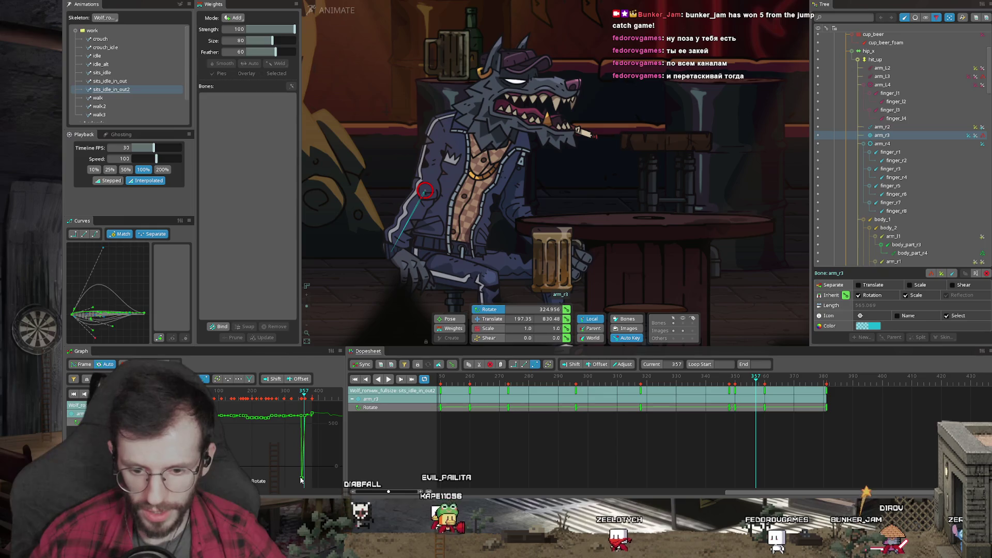
{"action": "left_click", "coordinate": [397, 474]}
{"action": "left_click", "coordinate": [735, 408]}
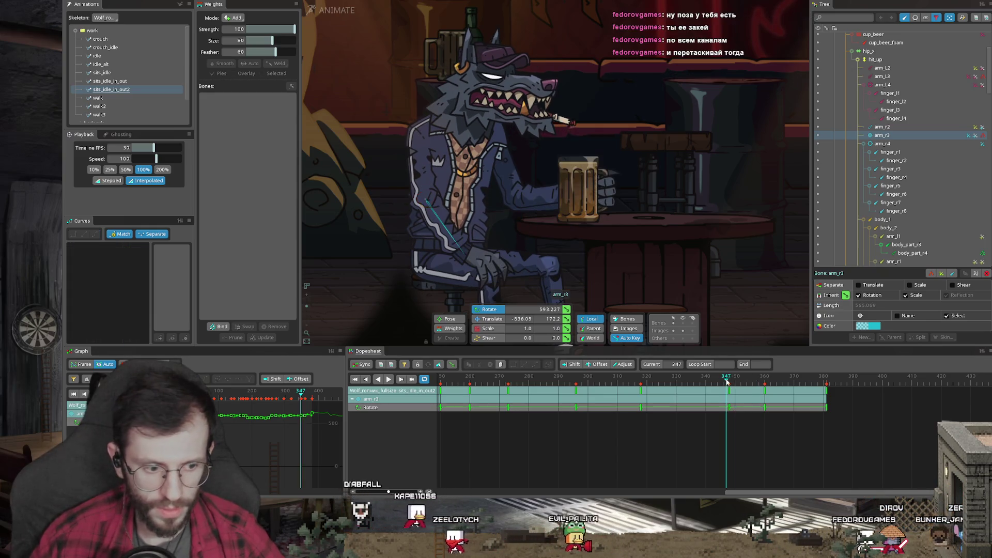
{"action": "key", "text": "space"}
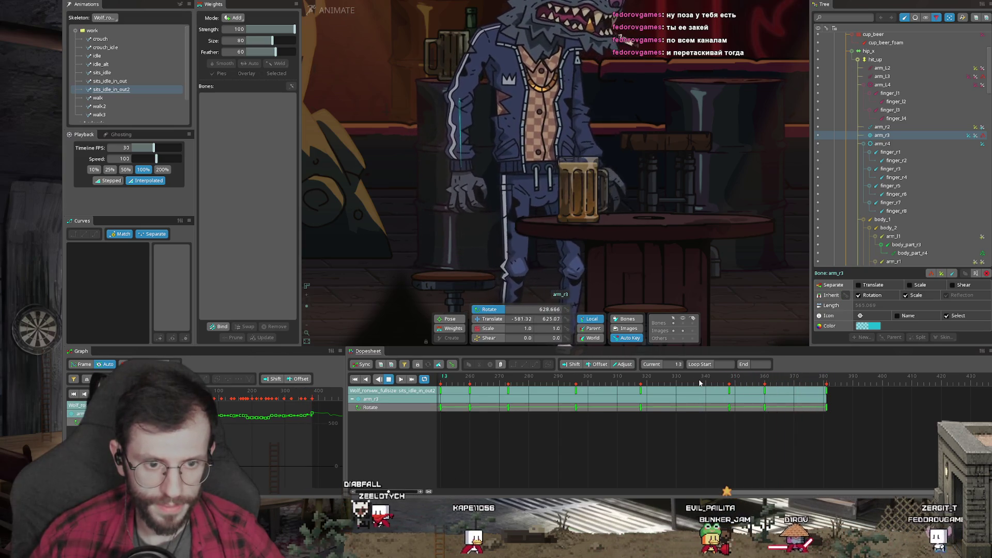
{"action": "key", "text": "space"}
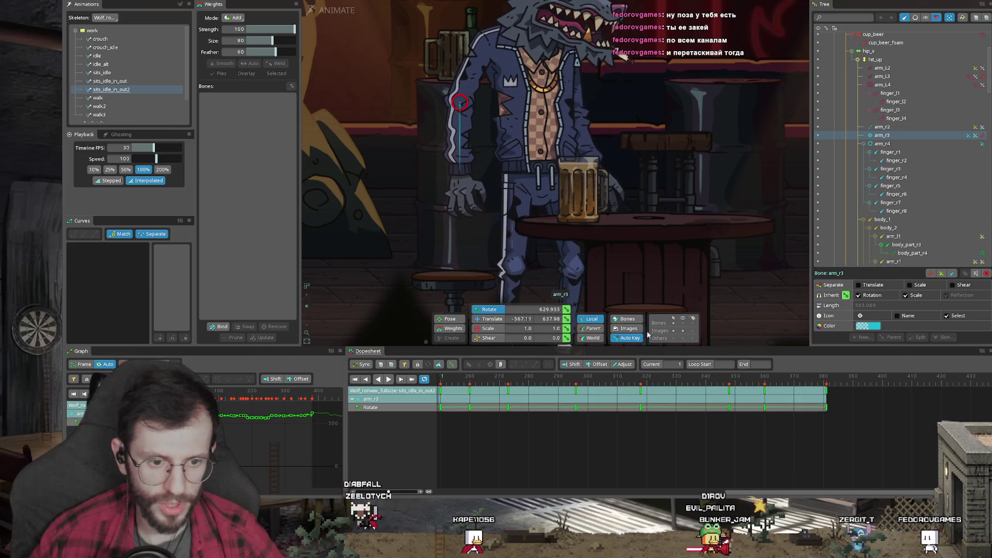
{"action": "left_click", "coordinate": [522, 236]}
- Scrub to frames 357 and 369, save the wolf project, and open the Start menu
{"action": "left_click_drag", "start_coordinate": [749, 377], "coordinate": [808, 381]}
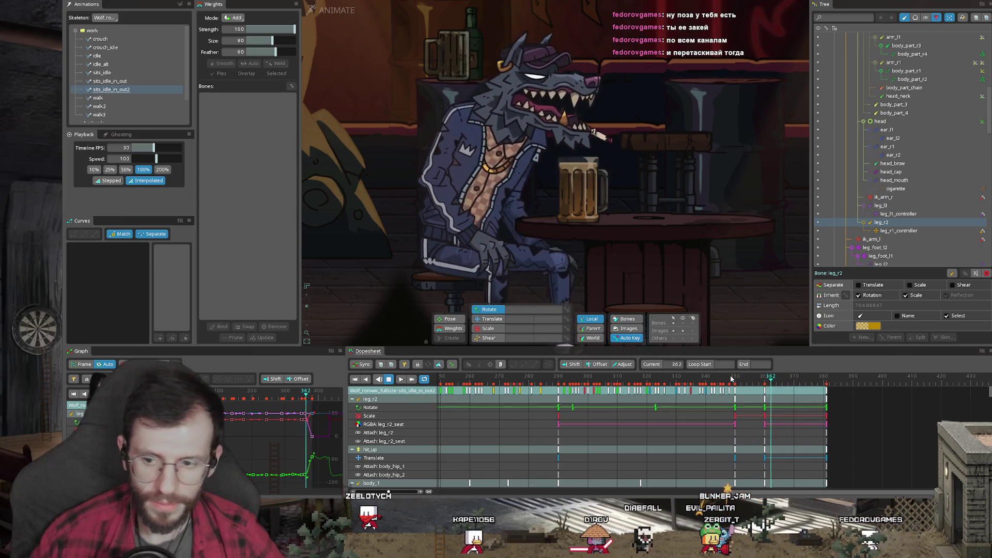
{"action": "left_click_drag", "start_coordinate": [808, 380], "coordinate": [791, 381]}
{"action": "key", "text": "ctrl+s"}
{"action": "key", "text": "space"}
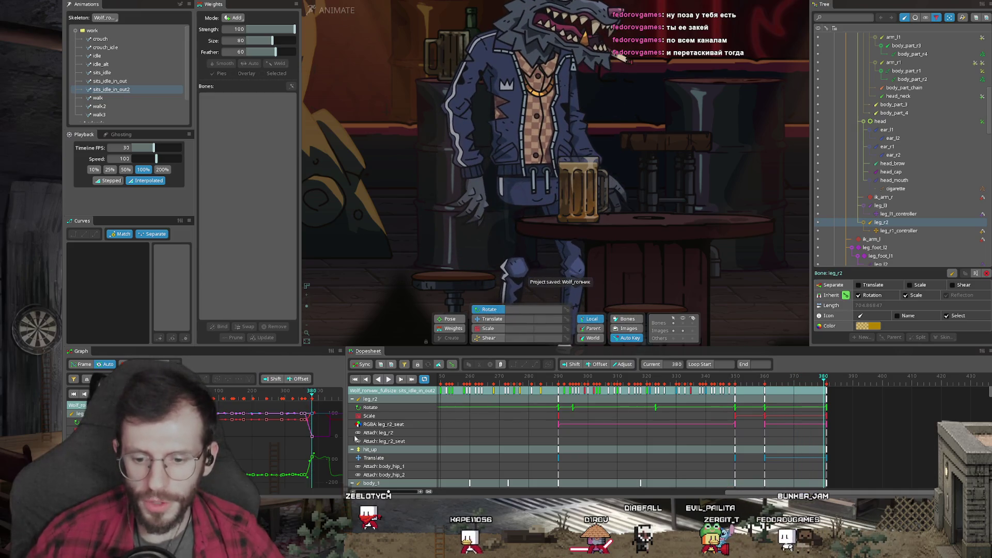
{"action": "key", "text": "super"}
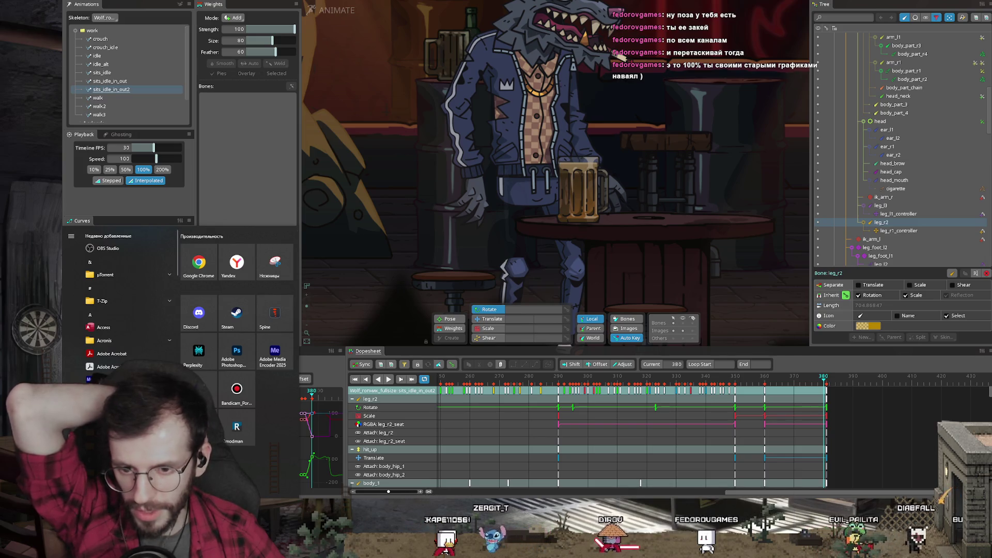
- Launch a second Spine instance at version Latest 4.3 (4.3.07)
{"action": "left_click", "coordinate": [272, 327]}
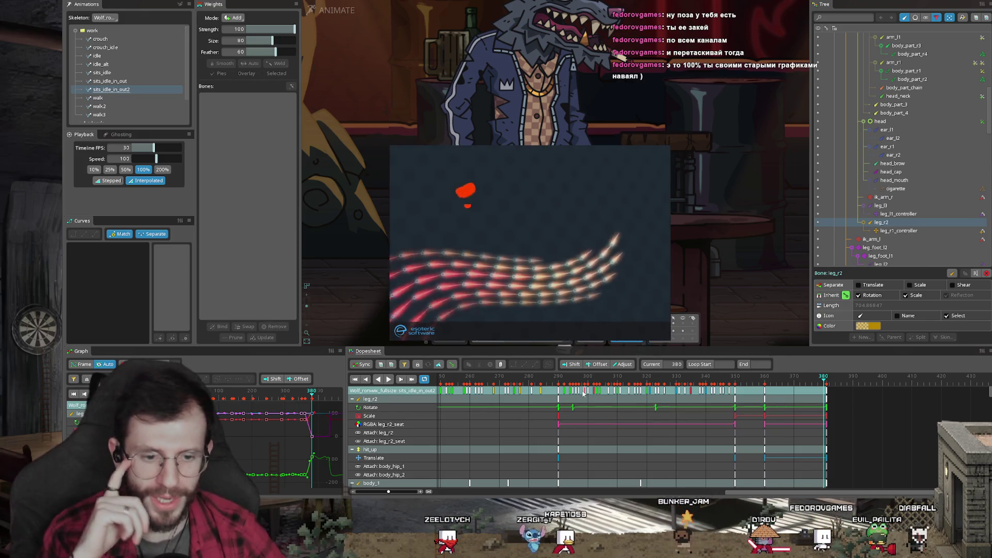
{"action": "left_click", "coordinate": [578, 178]}
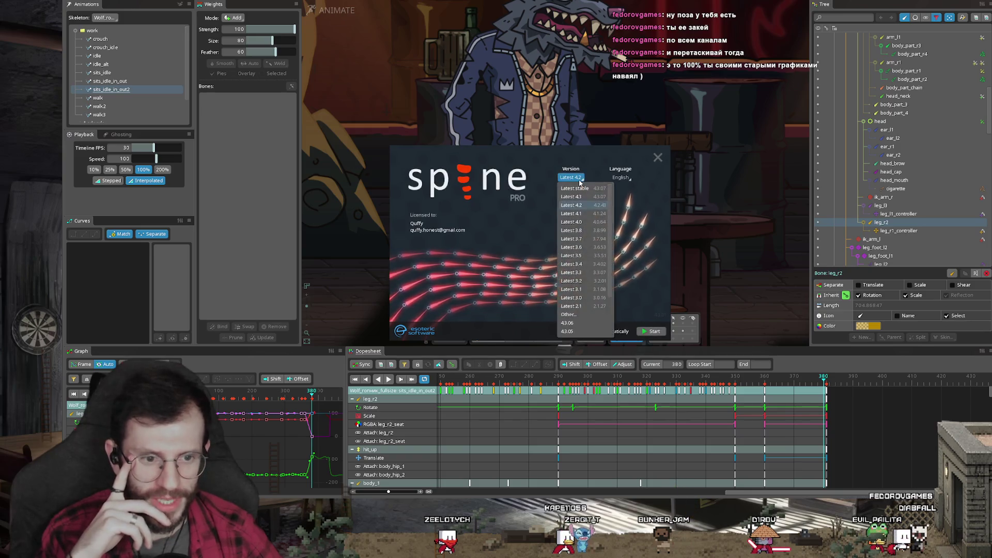
{"action": "left_click", "coordinate": [582, 198]}
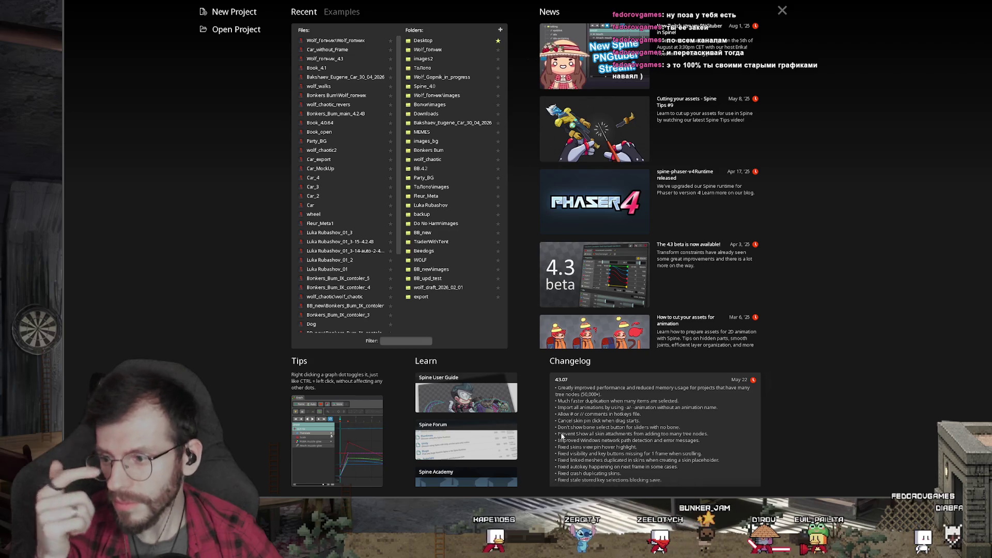
- Open the recent wolf project in Spine 4.3, then start a new empty project
{"action": "left_click", "coordinate": [333, 39]}
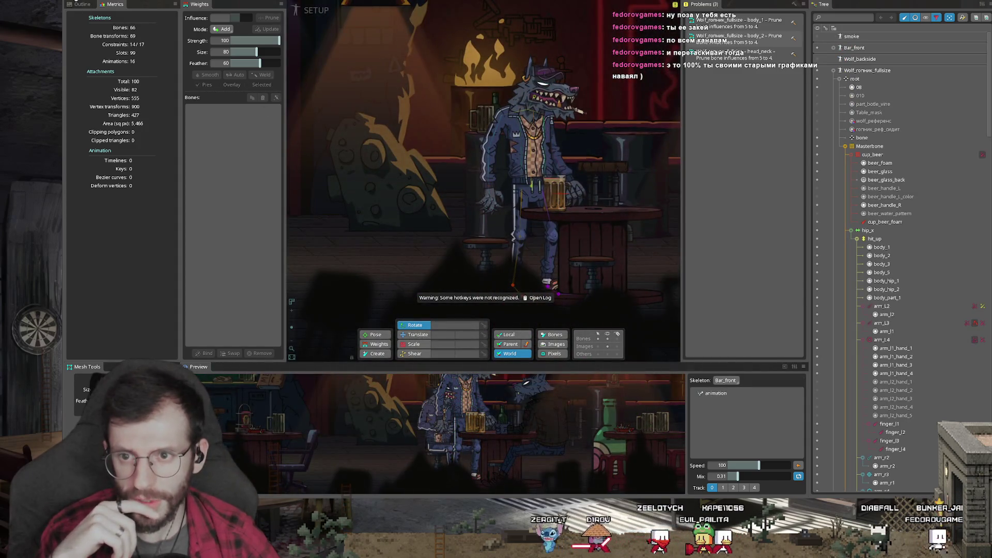
{"action": "left_click", "coordinate": [76, 1]}
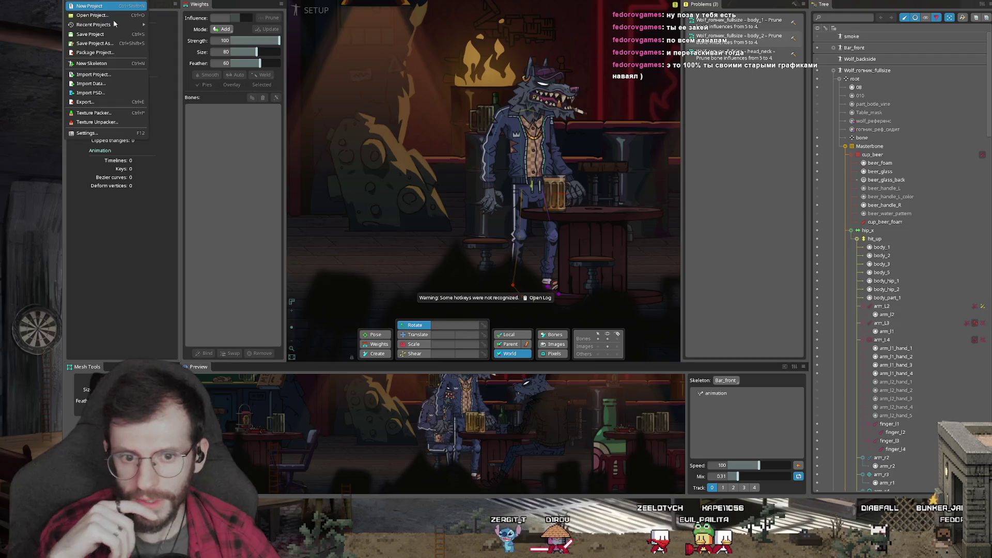
{"action": "left_click", "coordinate": [90, 6]}
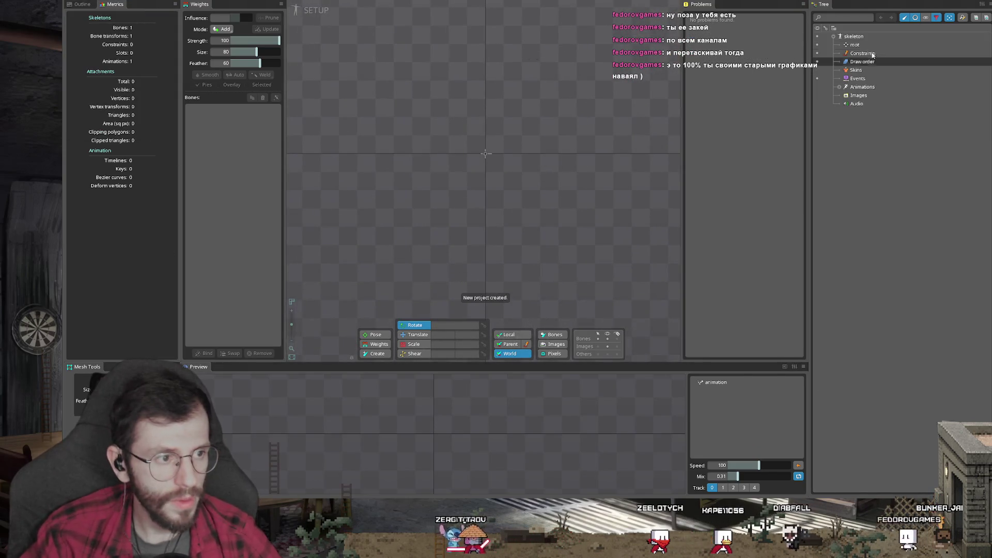
- Draw bone and a vertical bone2 from root, parent bone2 to root, and start a bone-to-bone2 transform constraint
{"action": "left_click", "coordinate": [854, 45]}
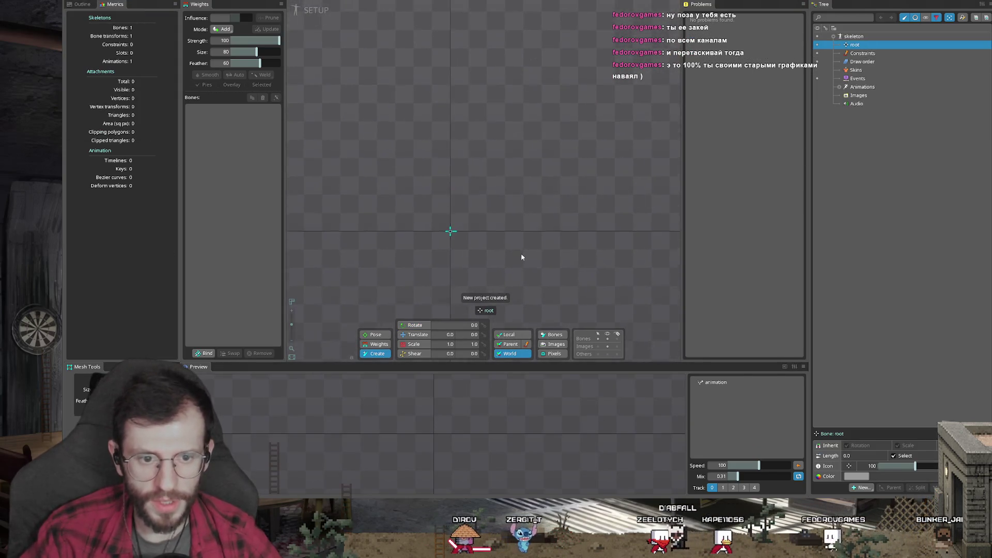
{"action": "left_click_drag", "start_coordinate": [599, 127], "coordinate": [436, 133]}
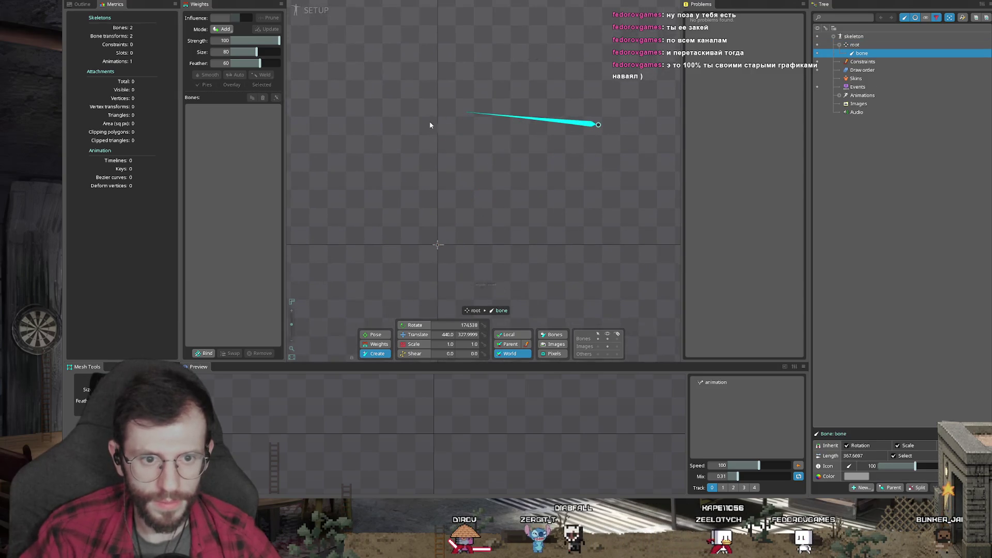
{"action": "key", "text": "ctrl+z"}
{"action": "mouse_move", "coordinate": [598, 130]}
{"action": "left_mouse_down"}
{"action": "mouse_move", "coordinate": [425, 134]}
{"action": "mouse_move", "coordinate": [470, 271]}
{"action": "left_mouse_up"}
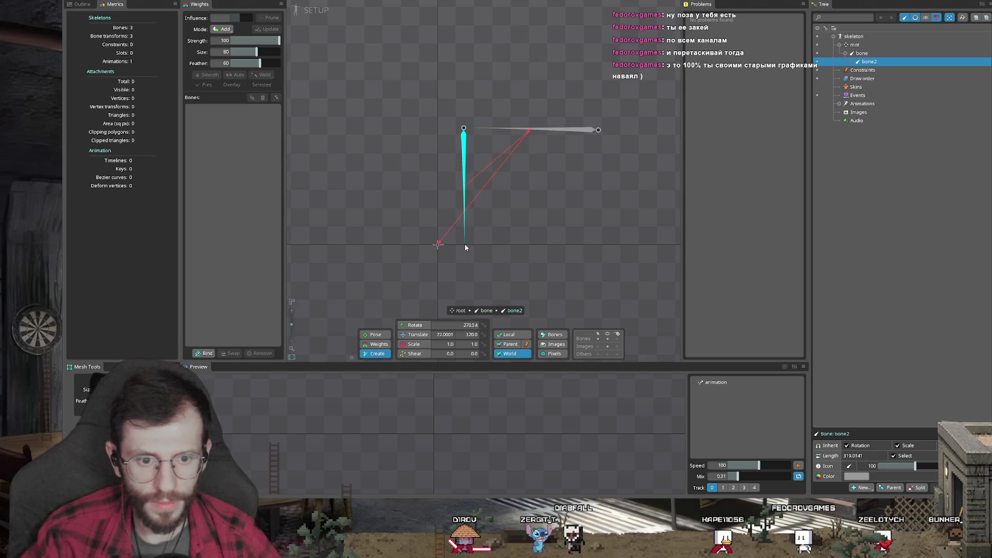
{"action": "left_click_drag", "start_coordinate": [877, 62], "coordinate": [869, 45]}
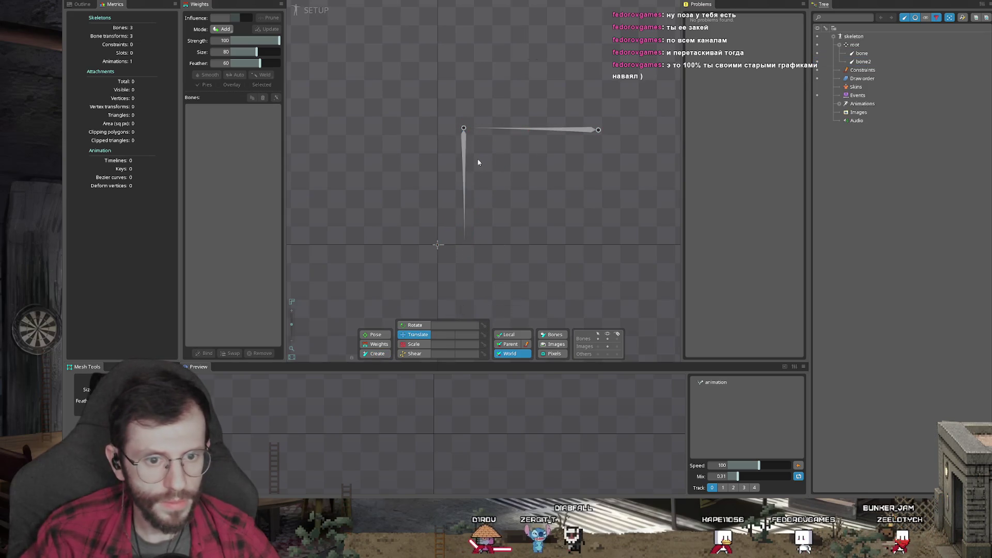
{"action": "left_click", "coordinate": [517, 129], "text": "ctrl"}
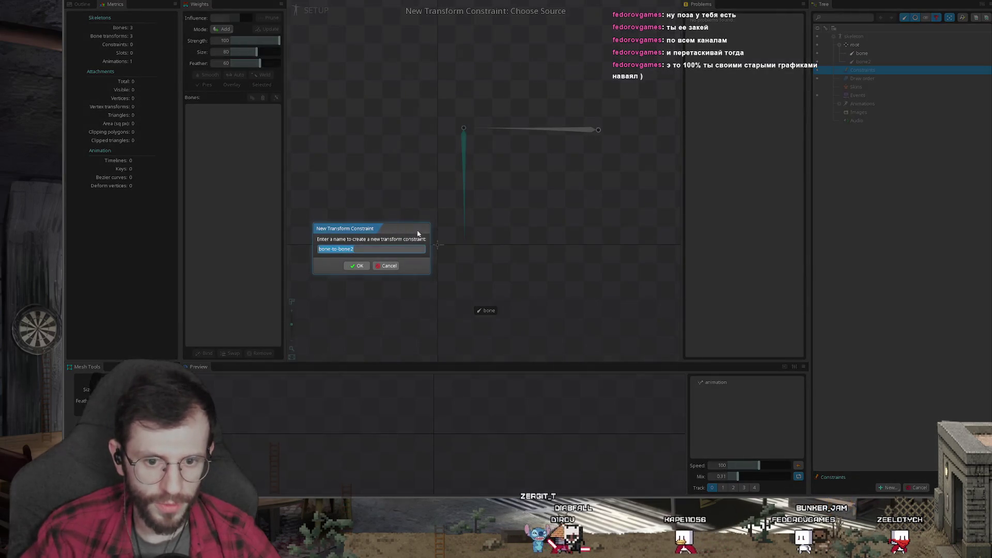
- Name the constraint bone-to-bone2, then rotate and move bone to test that bone2 follows
{"action": "key", "text": "Return"}
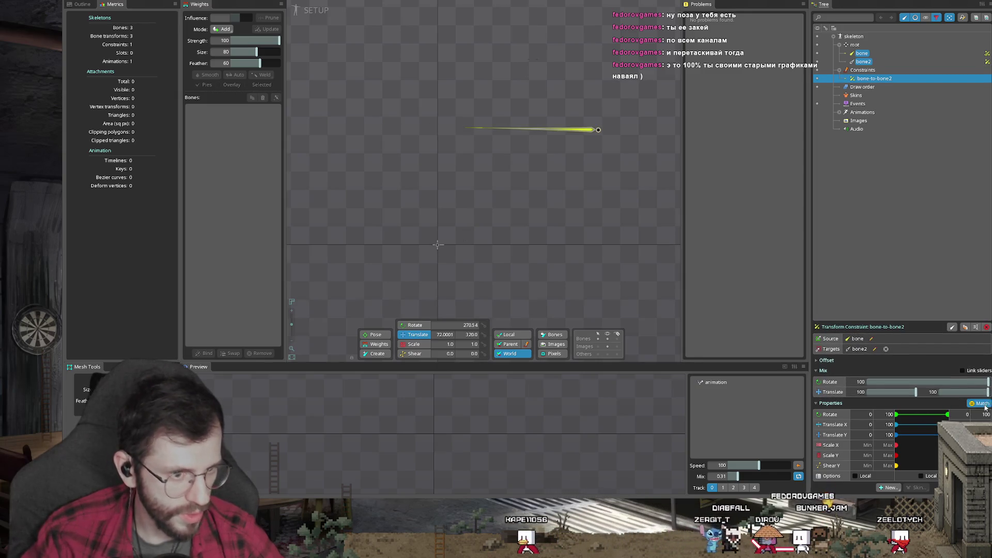
{"action": "left_click", "coordinate": [555, 176]}
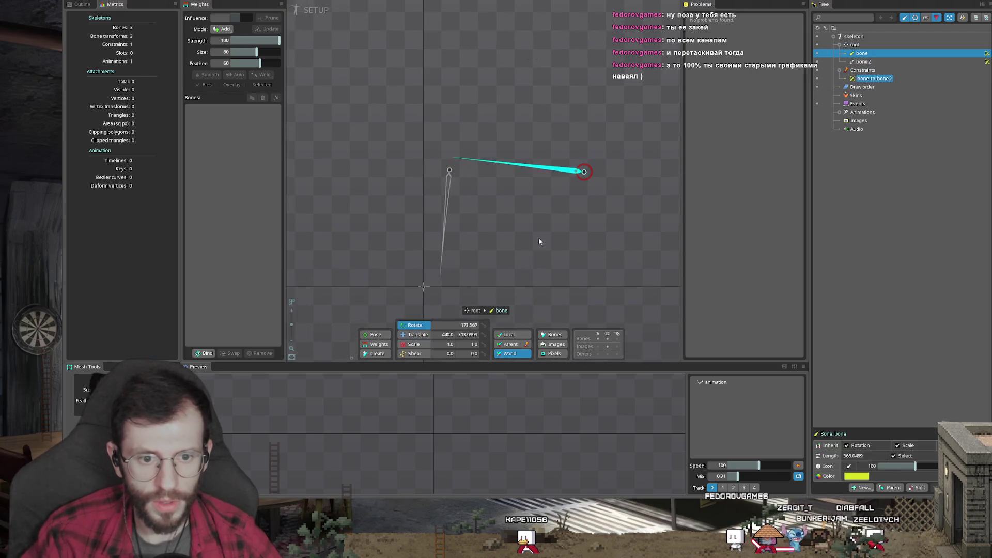
{"action": "left_click_drag", "start_coordinate": [521, 217], "coordinate": [535, 273]}
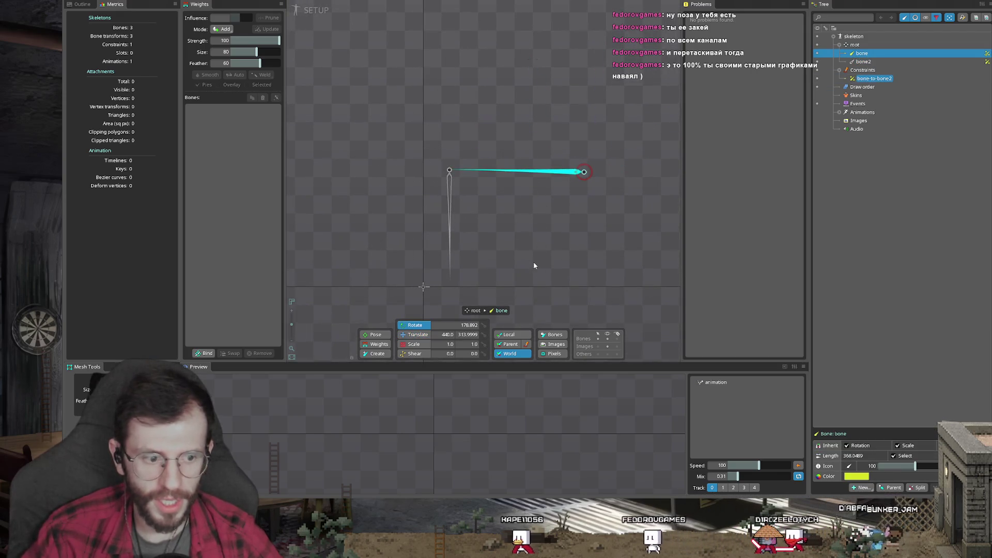
{"action": "key", "text": "t"}
{"action": "left_click_drag", "start_coordinate": [555, 275], "coordinate": [580, 225]}
{"action": "left_click_drag", "start_coordinate": [558, 192], "coordinate": [548, 265]}
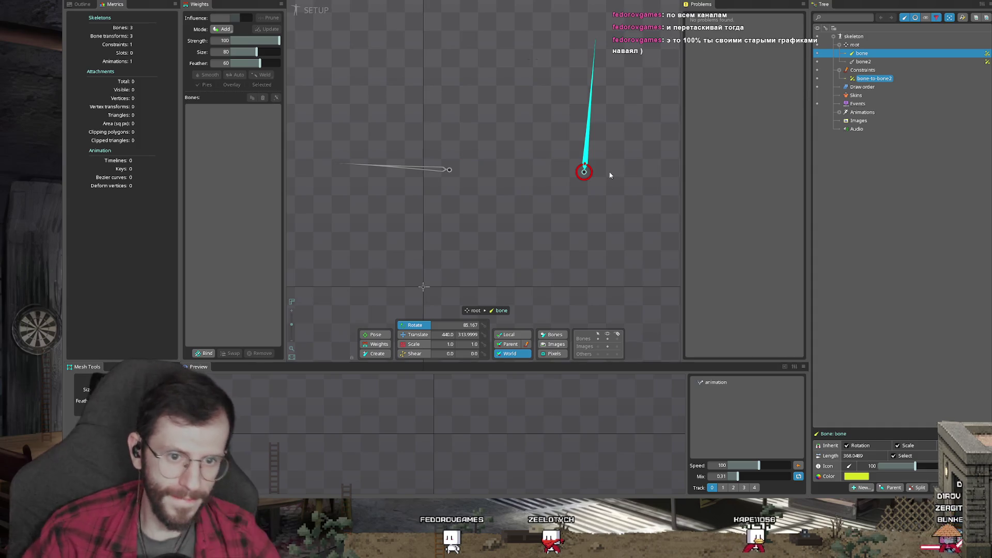
- Rotate bone to point horizontally left and switch bone-to-bone2 to world space by unchecking Local
{"action": "left_click", "coordinate": [445, 171]}
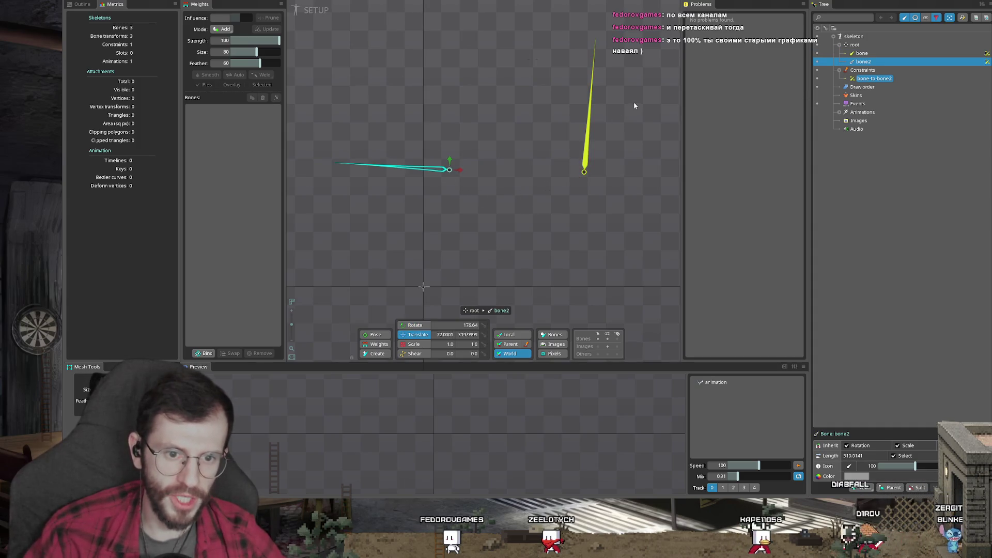
{"action": "left_click", "coordinate": [596, 44]}
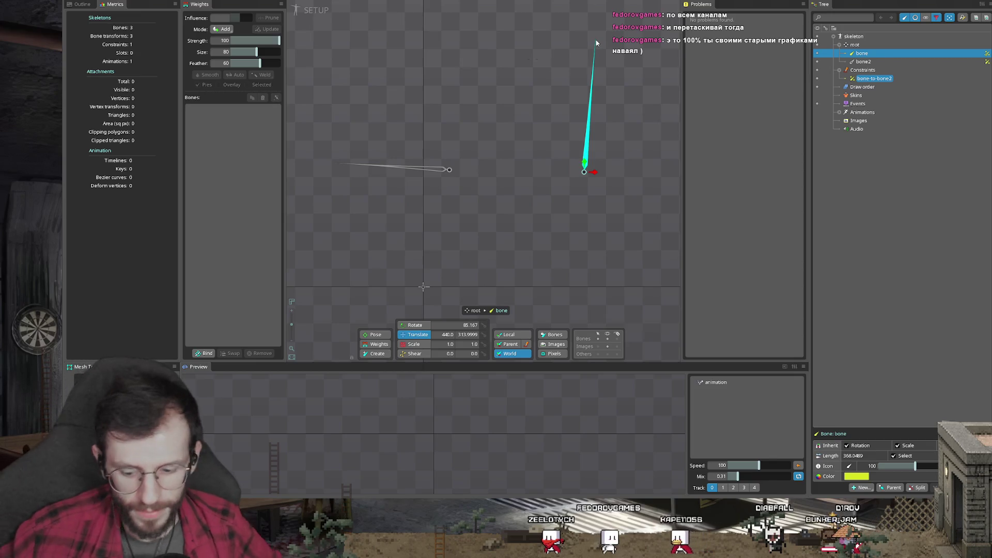
{"action": "left_click_drag", "start_coordinate": [598, 43], "coordinate": [454, 170]}
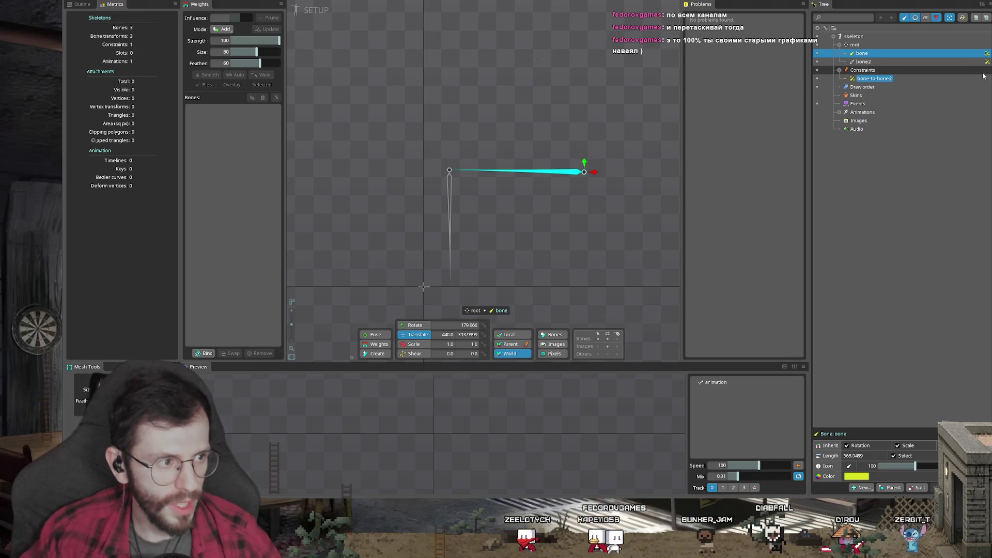
{"action": "left_click", "coordinate": [967, 80]}
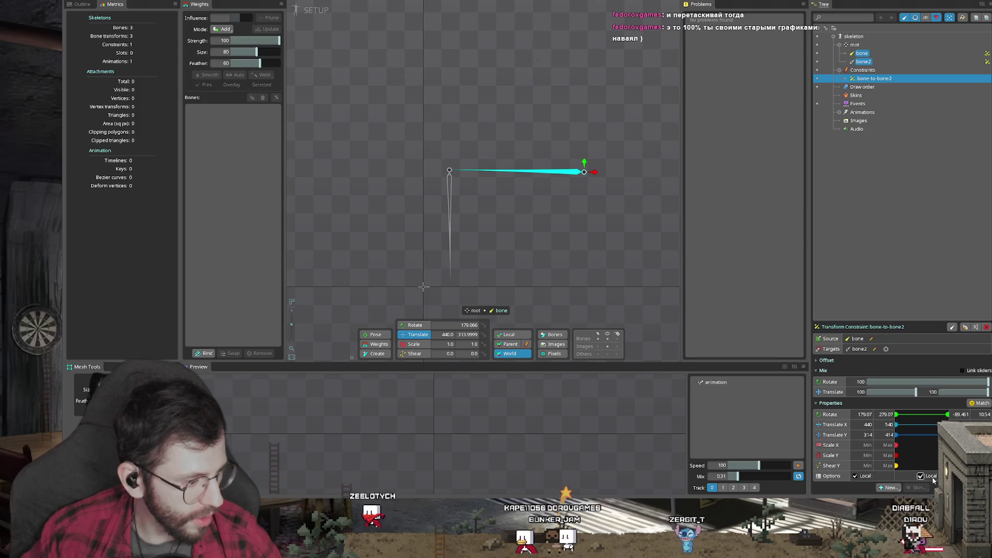
{"action": "left_click", "coordinate": [855, 476]}
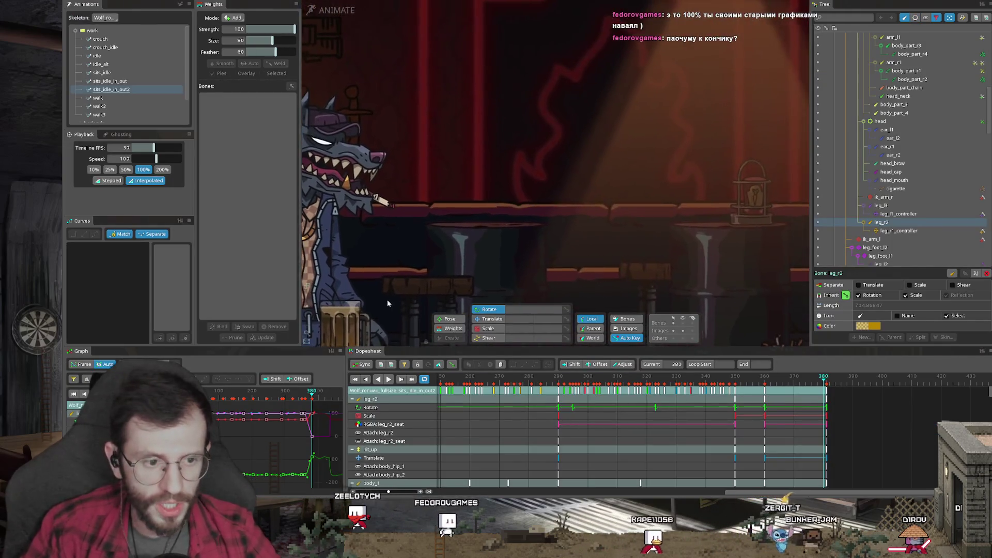
- Collapse the wolf hierarchy, hide the Bar_front skeleton, and switch to setup mode
{"action": "left_click_drag", "start_coordinate": [380, 303], "coordinate": [509, 305]}
{"action": "scroll", "coordinate": [847, 103], "scroll_direction": "up", "scroll_amount": 10}
{"action": "left_click", "coordinate": [834, 71]}
{"action": "left_click", "coordinate": [817, 48]}
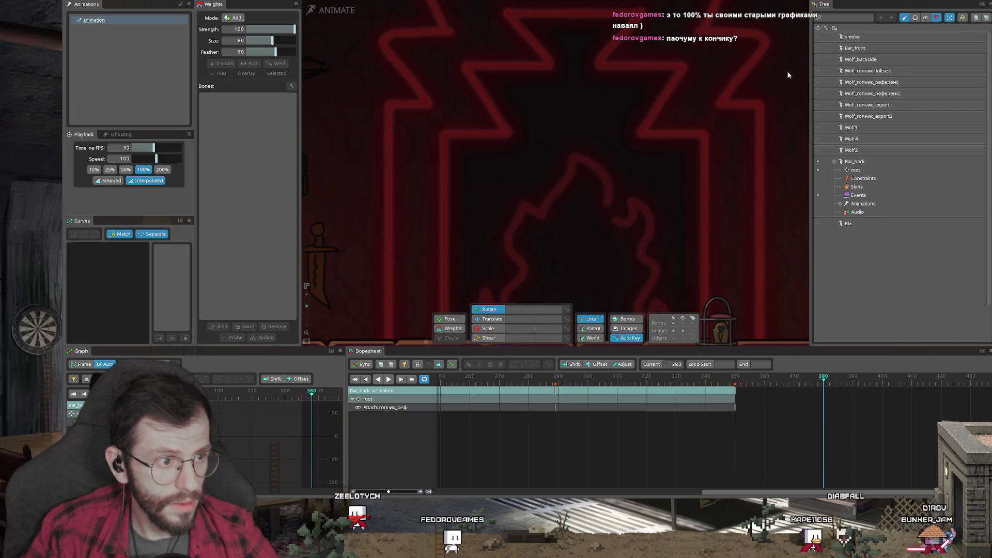
{"action": "key", "text": "Tab"}
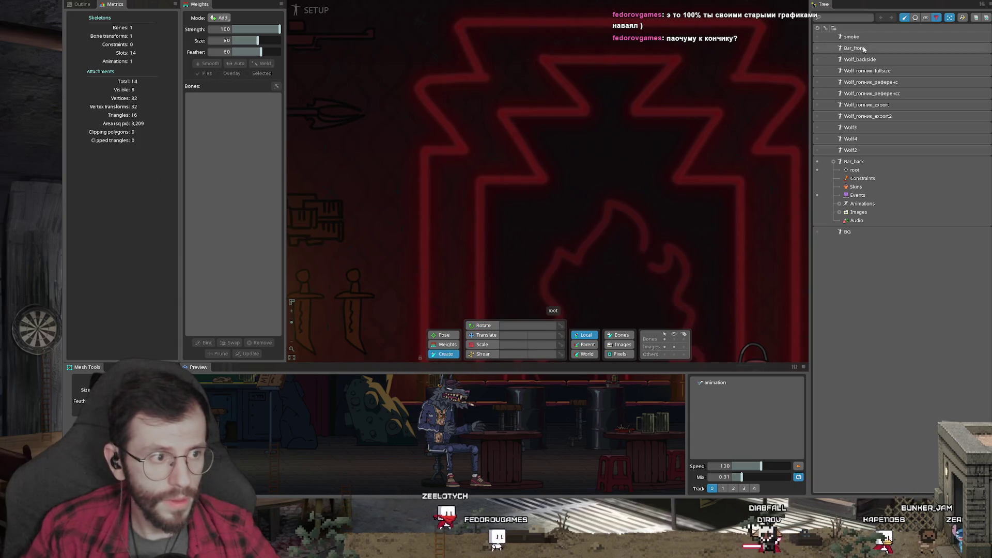
- Add a new skeleton named цф, draw bones on it, and select its root
{"action": "left_click", "coordinate": [145, 14]}
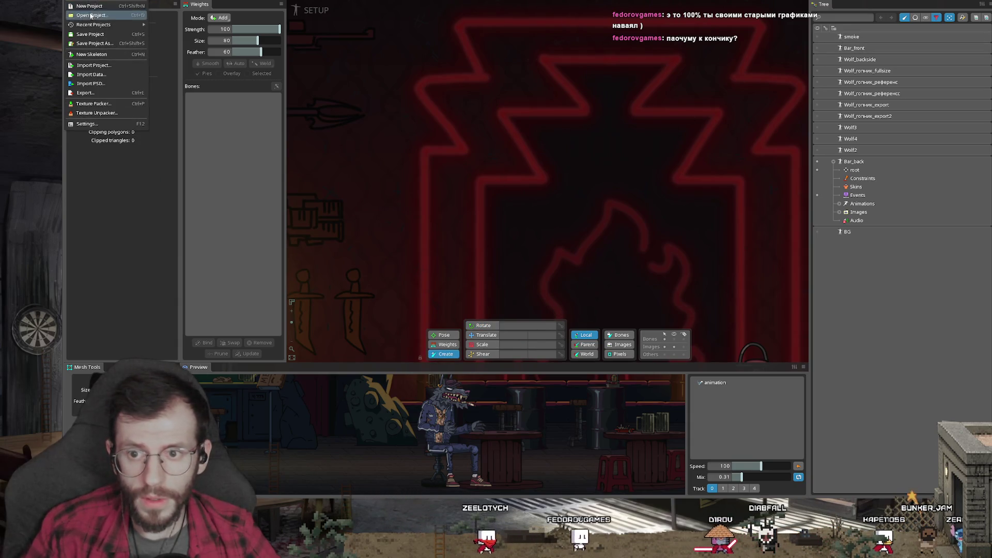
{"action": "left_click", "coordinate": [103, 59]}
{"action": "left_click", "coordinate": [420, 267]}
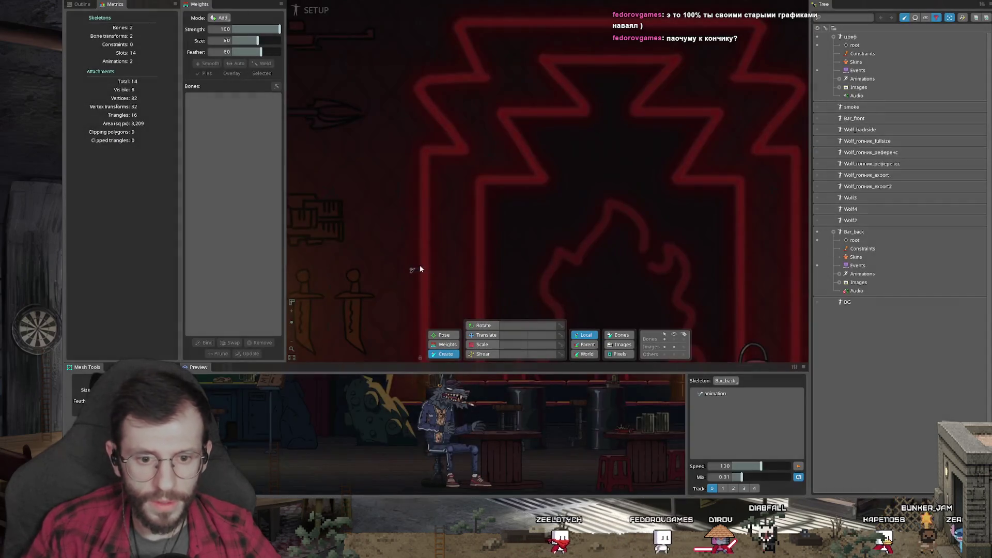
{"action": "left_click_drag", "start_coordinate": [465, 195], "coordinate": [432, 192]}
{"action": "left_click_drag", "start_coordinate": [626, 186], "coordinate": [479, 184]}
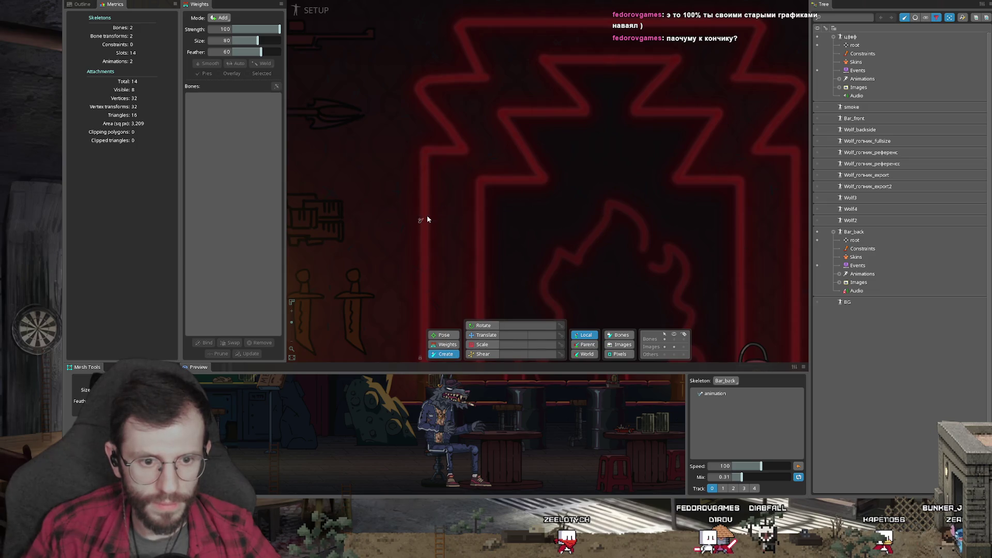
{"action": "left_click", "coordinate": [855, 44]}
- Draw bone2, show bones in the viewport, and reparent bone2 directly under root
{"action": "mouse_move", "coordinate": [629, 190]}
{"action": "left_mouse_down"}
{"action": "mouse_move", "coordinate": [437, 194]}
{"action": "mouse_move", "coordinate": [431, 289]}
{"action": "left_mouse_up"}
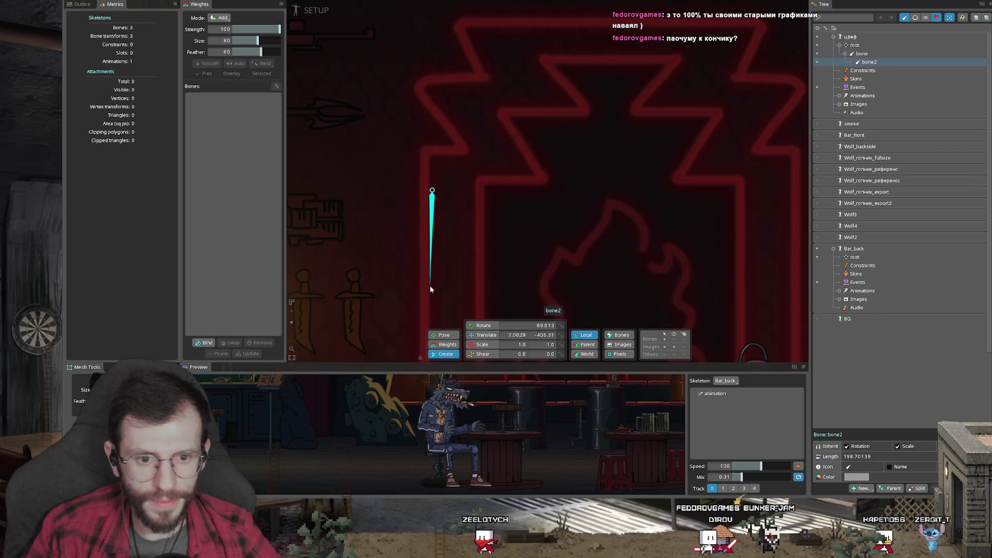
{"action": "left_click", "coordinate": [674, 339]}
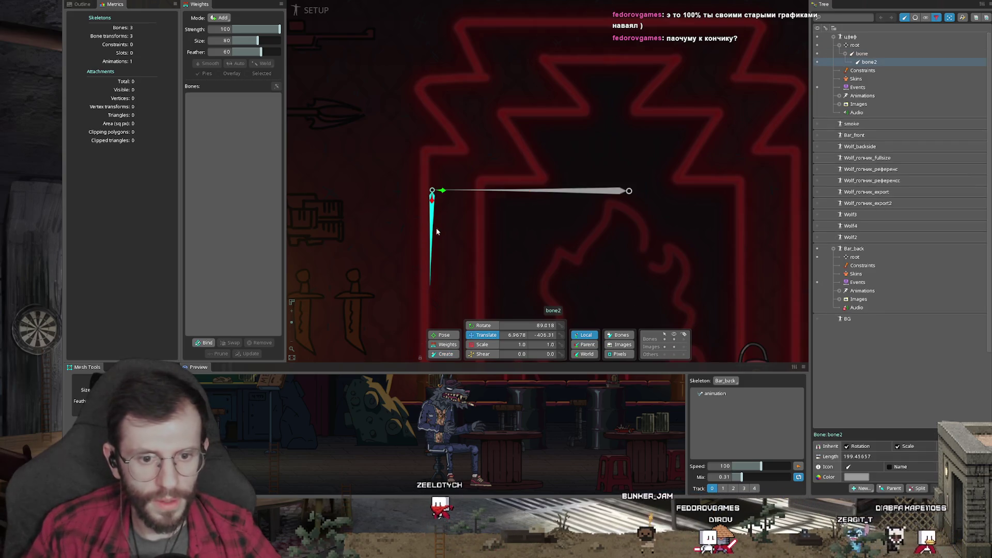
{"action": "left_click_drag", "start_coordinate": [895, 61], "coordinate": [885, 46]}
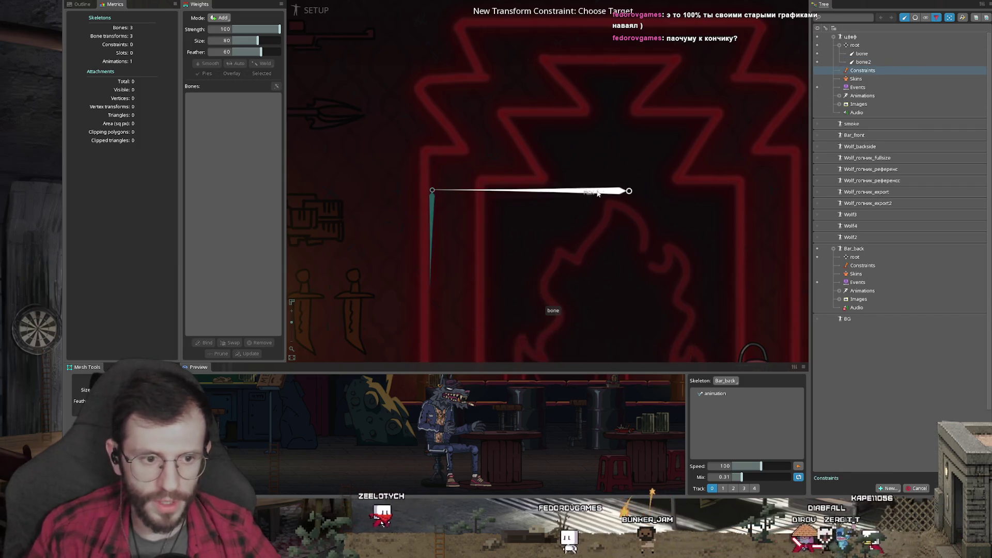
- Create a transform constraint on bone2 targeting bone, matched, with translate mix 100
{"action": "left_click", "coordinate": [627, 191]}
{"action": "left_click", "coordinate": [422, 268]}
{"action": "left_click", "coordinate": [986, 382]}
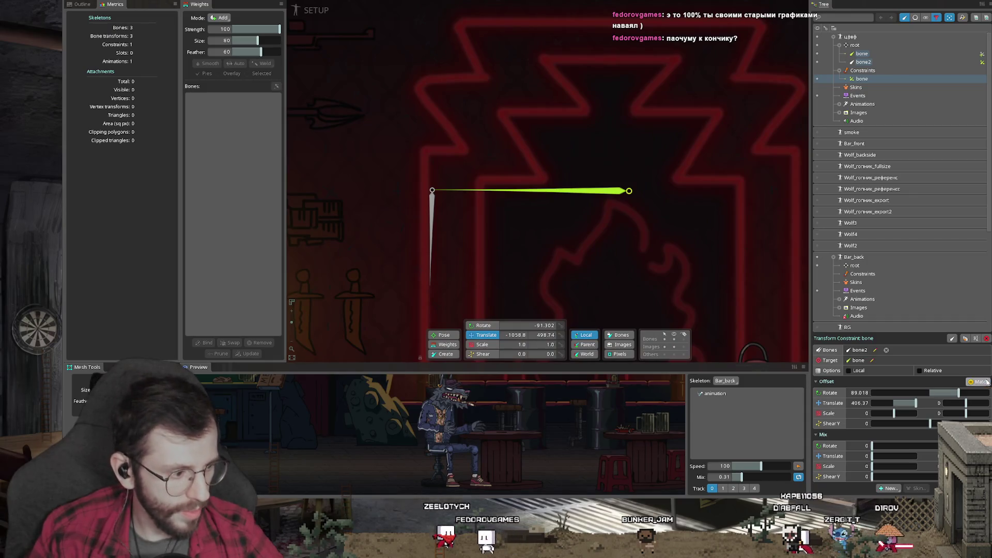
{"action": "type", "text": "100"}
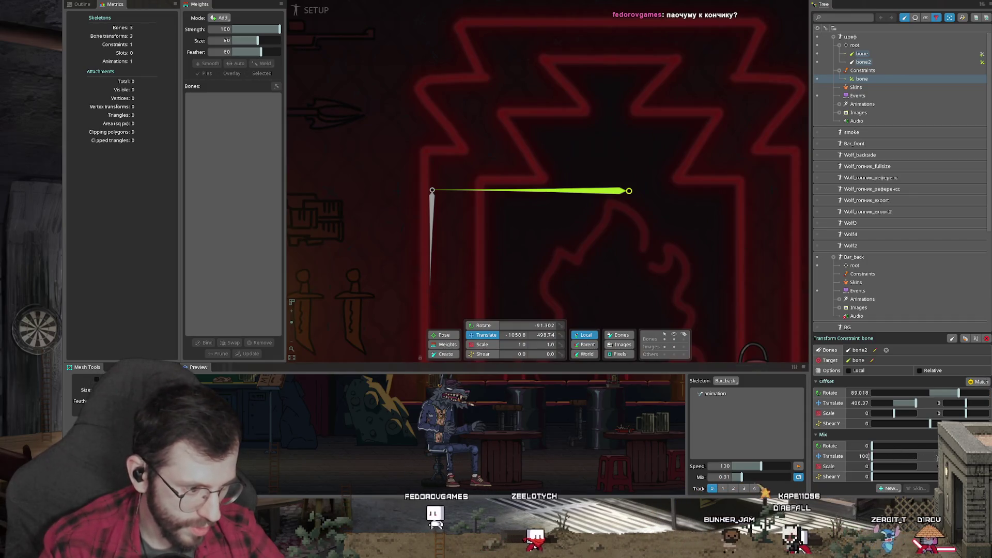
{"action": "key", "text": "Return"}
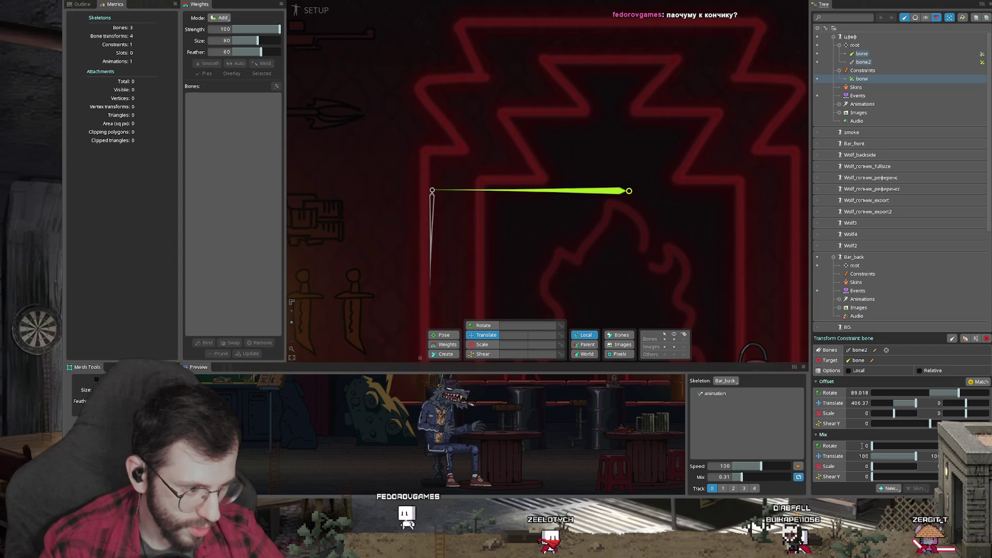
- Rotate bone to check that bone2 follows it
{"action": "left_click", "coordinate": [571, 191]}
{"action": "mouse_move", "coordinate": [532, 271]}
{"action": "left_mouse_down"}
{"action": "mouse_move", "coordinate": [564, 175]}
{"action": "mouse_move", "coordinate": [500, 252]}
{"action": "mouse_move", "coordinate": [542, 250]}
{"action": "left_mouse_up"}
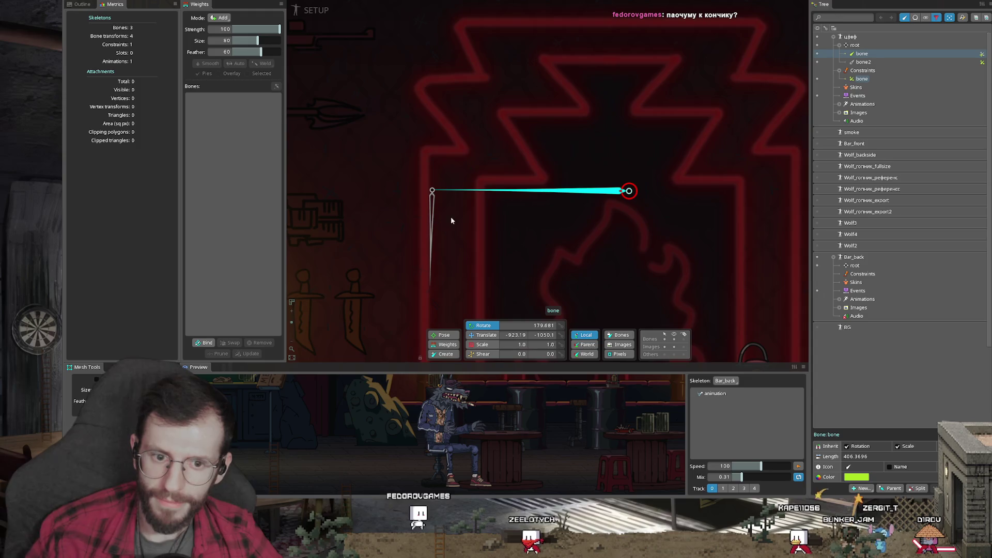
{"action": "key", "text": "c"}
{"action": "left_click_drag", "start_coordinate": [559, 286], "coordinate": [471, 105]}
{"action": "left_click", "coordinate": [462, 83]}
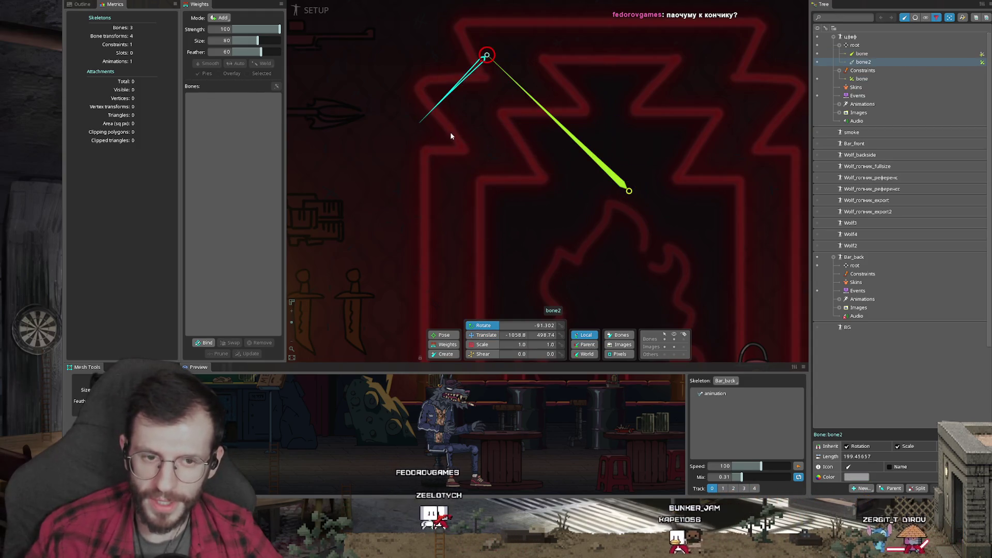
{"action": "left_click", "coordinate": [568, 133]}
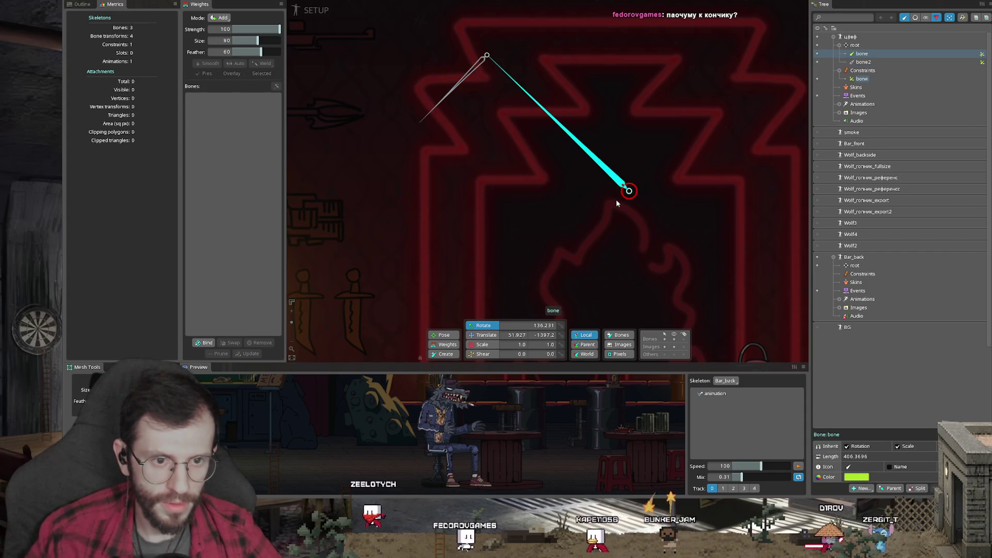
- Set the constraint's rotate mix to 0, test by rotating bone, then bring Untitled forward
{"action": "left_click", "coordinate": [980, 55]}
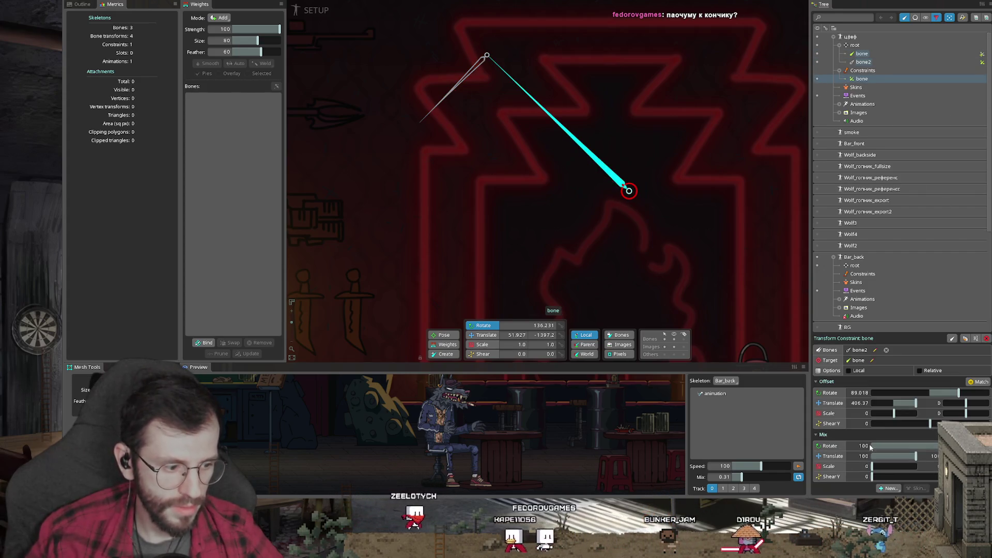
{"action": "type", "text": "0"}
{"action": "key", "text": "Return"}
{"action": "left_click_drag", "start_coordinate": [700, 142], "coordinate": [571, 143]}
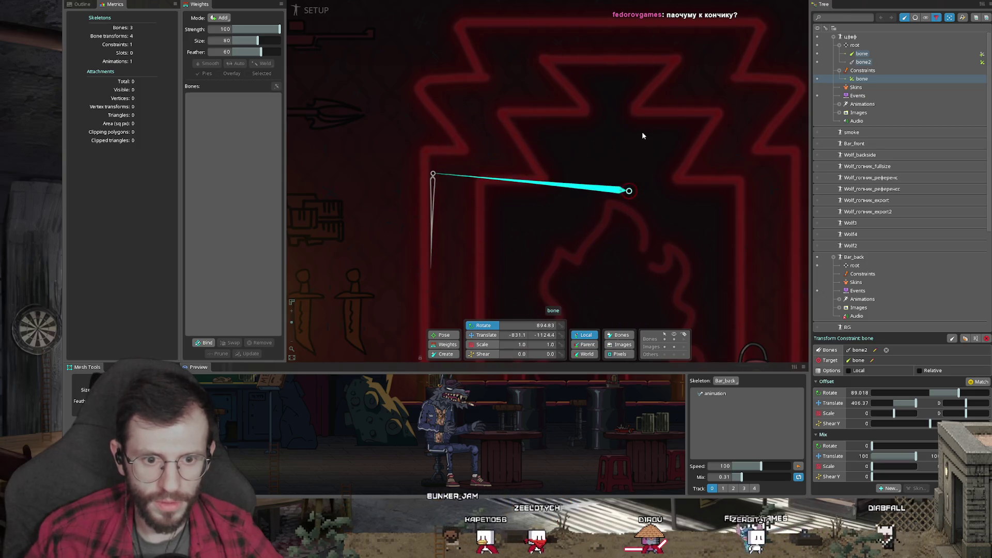
{"action": "mouse_move", "coordinate": [572, 143]}
{"action": "left_mouse_down"}
{"action": "mouse_move", "coordinate": [470, 266]}
{"action": "mouse_move", "coordinate": [384, 474]}
{"action": "left_mouse_up"}
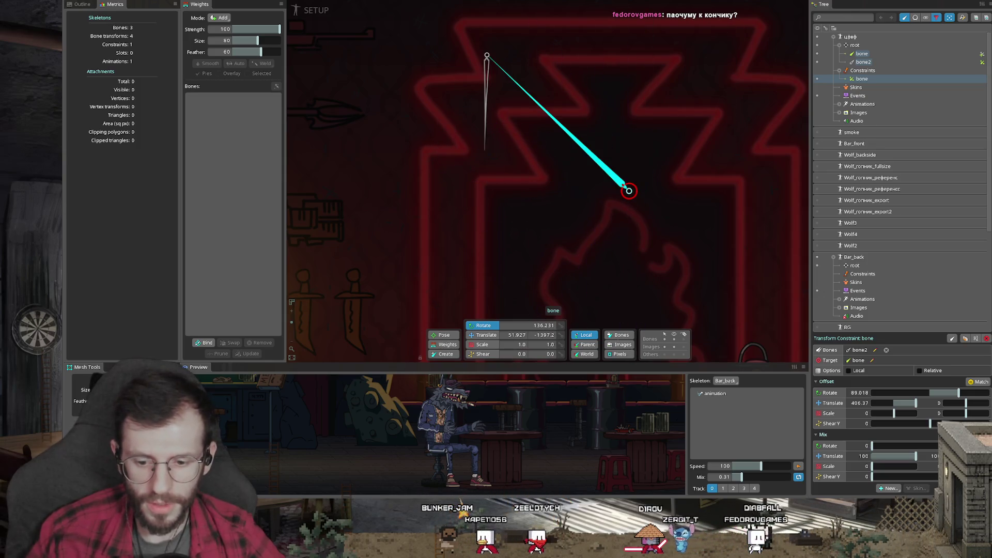
{"action": "mouse_move", "coordinate": [306, 550]}
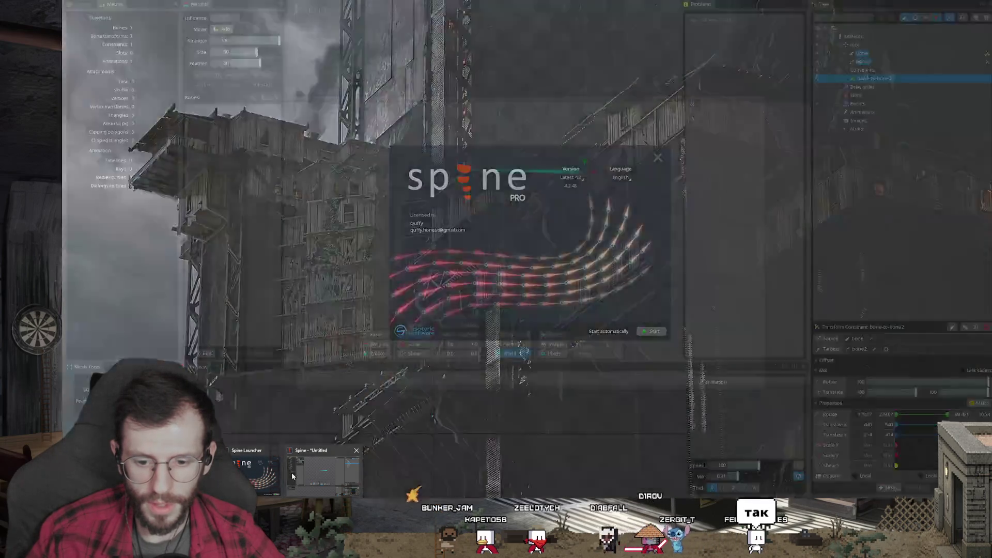
{"action": "left_click", "coordinate": [315, 474]}
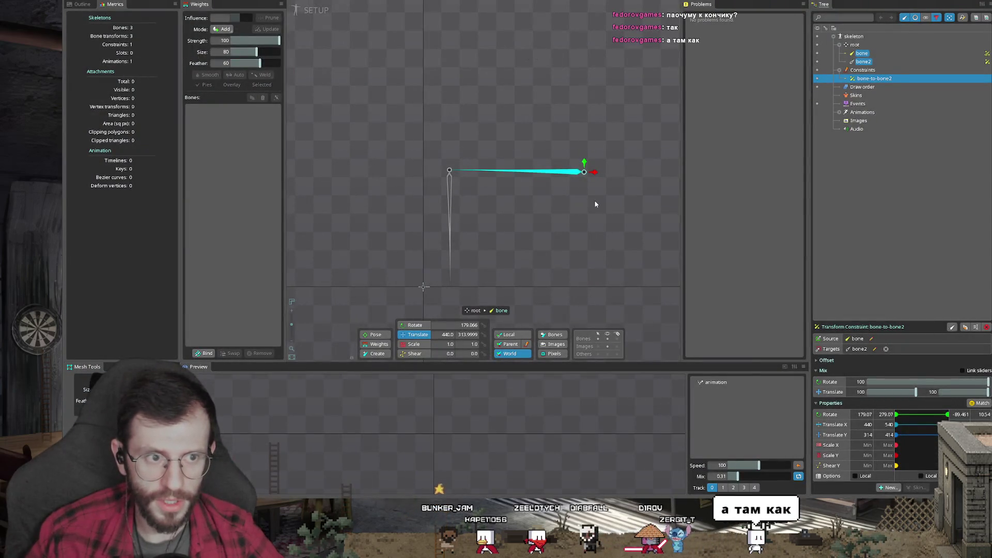
- Commit the constraint's rotate value 279.07 and test by rotating and moving bone, undoing each
{"action": "key", "text": "c"}
{"action": "left_click_drag", "start_coordinate": [533, 228], "coordinate": [604, 171]}
{"action": "key", "text": "ctrl+z"}
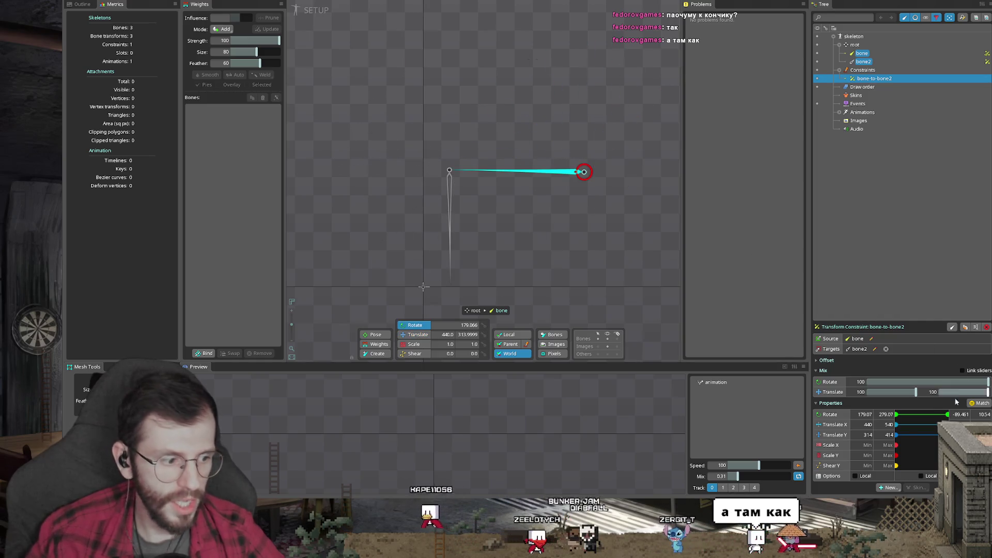
{"action": "key", "text": "Return"}
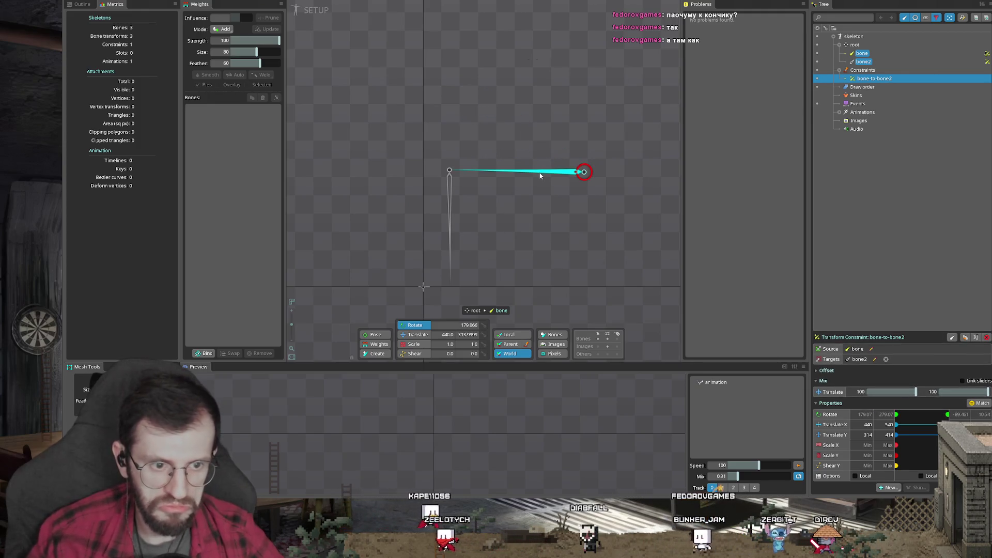
{"action": "key", "text": "v"}
{"action": "left_click_drag", "start_coordinate": [589, 268], "coordinate": [647, 208]}
{"action": "key", "text": "ctrl+z"}
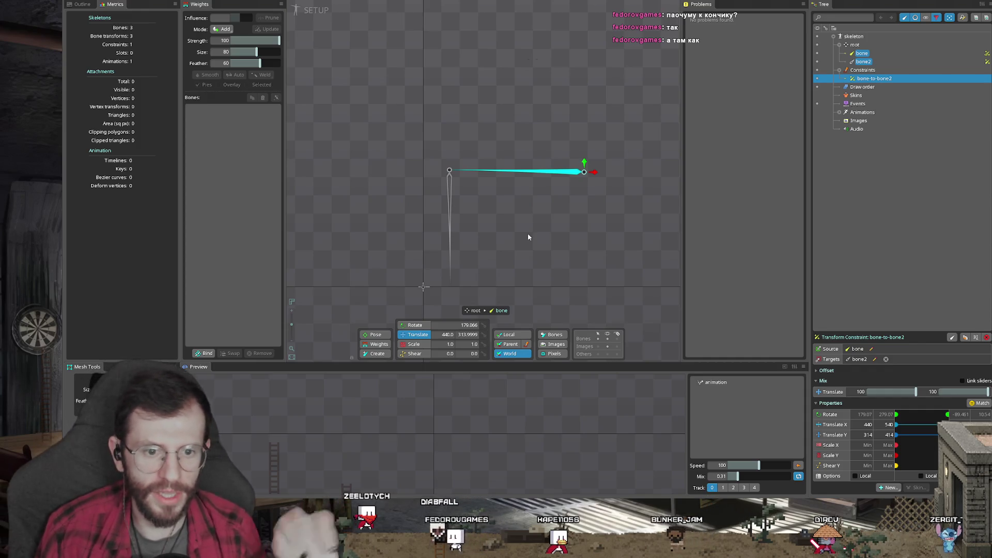
- Reopen the bone-to-bone2 constraint, test a small rotation, then flip bone by scaling
{"action": "left_click", "coordinate": [539, 173]}
{"action": "left_click", "coordinate": [540, 173]}
{"action": "left_click", "coordinate": [542, 173]}
{"action": "left_click", "coordinate": [547, 172]}
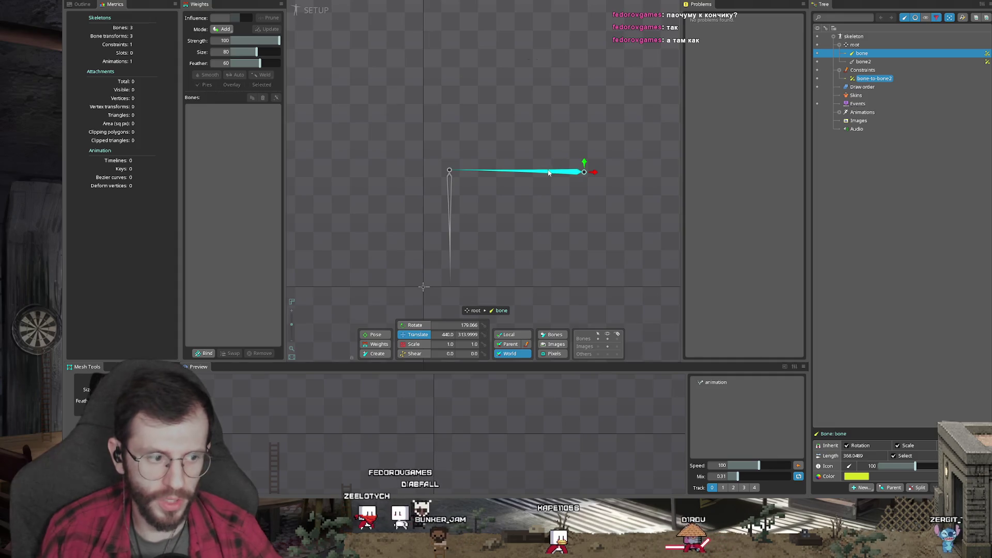
{"action": "left_click", "coordinate": [987, 54]}
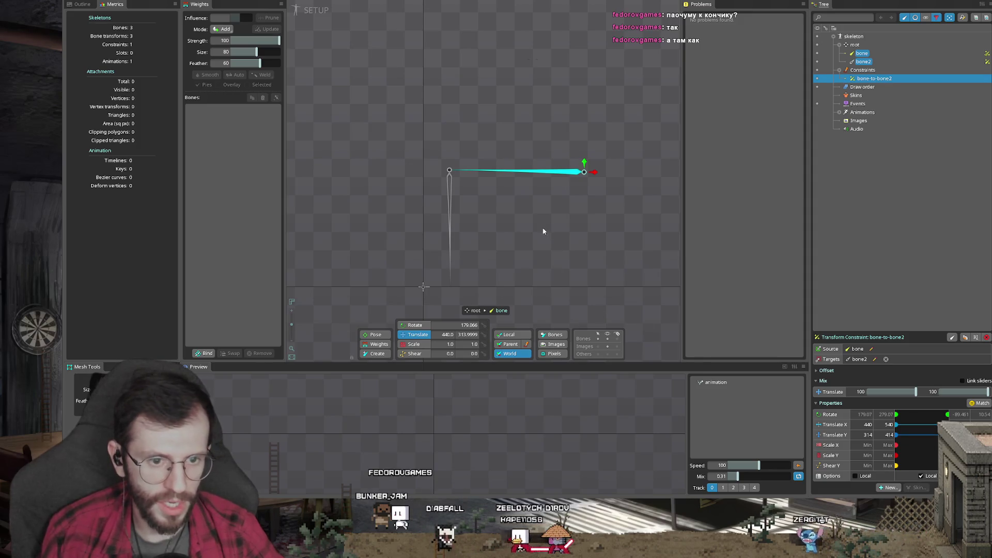
{"action": "key", "text": "c"}
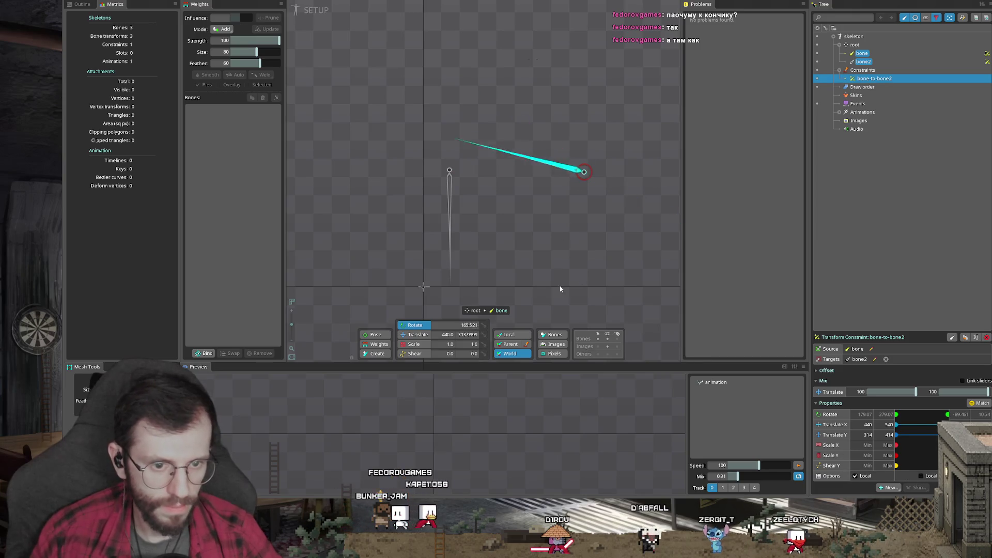
{"action": "left_click_drag", "start_coordinate": [504, 323], "coordinate": [554, 279]}
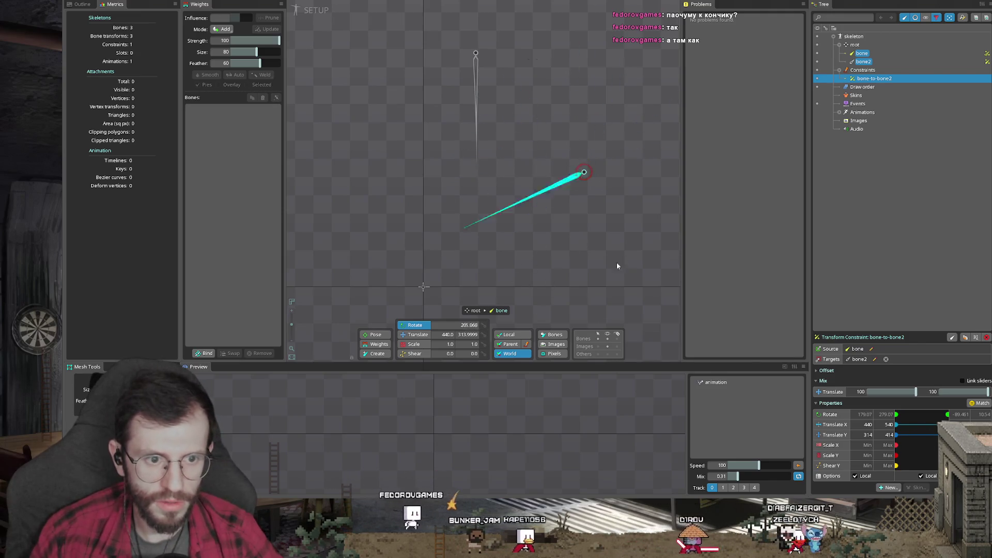
{"action": "key", "text": "ctrl+z"}
{"action": "key", "text": "ctrl+z"}
{"action": "key", "text": "x"}
{"action": "mouse_move", "coordinate": [540, 273]}
{"action": "left_mouse_down"}
{"action": "mouse_move", "coordinate": [528, 234]}
{"action": "mouse_move", "coordinate": [588, 292]}
{"action": "left_mouse_up"}
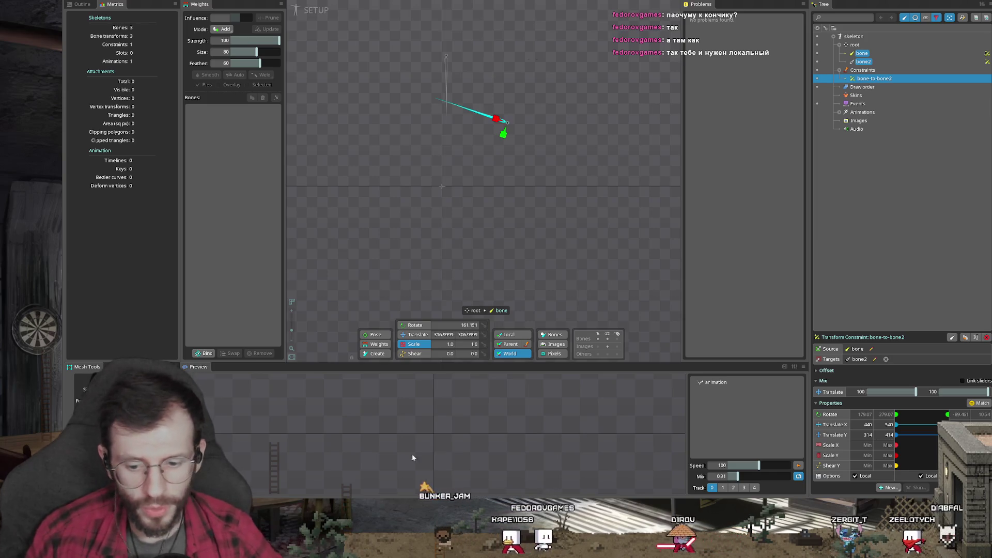
- Close the launcher, return to the bar project, and try the constraint's Local option before unticking it
{"action": "mouse_move", "coordinate": [292, 553]}
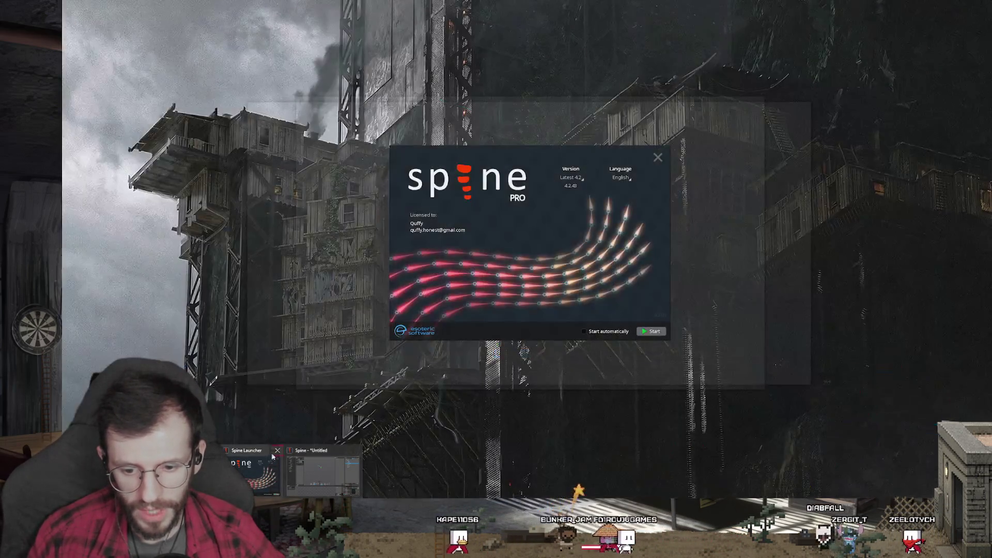
{"action": "middle_click", "coordinate": [247, 466]}
{"action": "left_click", "coordinate": [247, 466]}
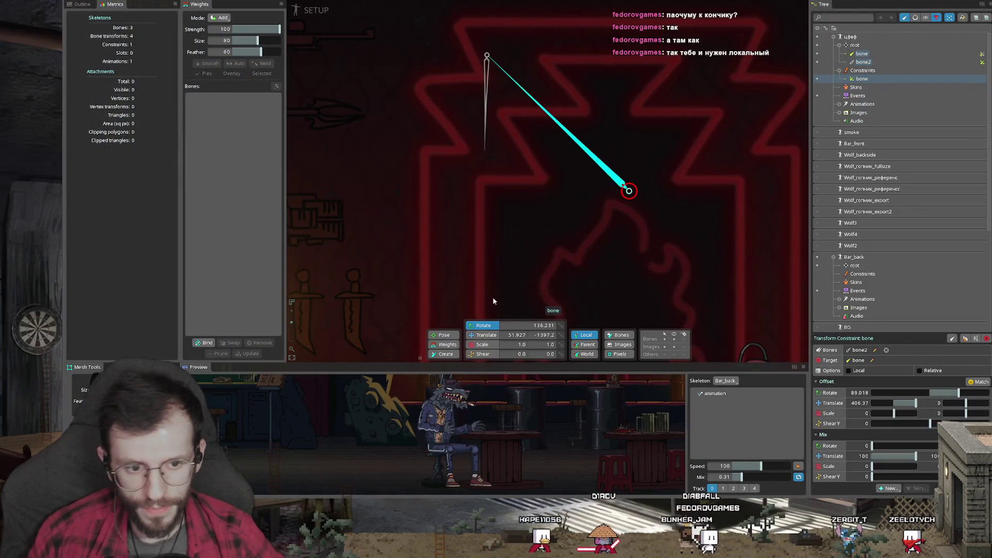
{"action": "left_click", "coordinate": [849, 370]}
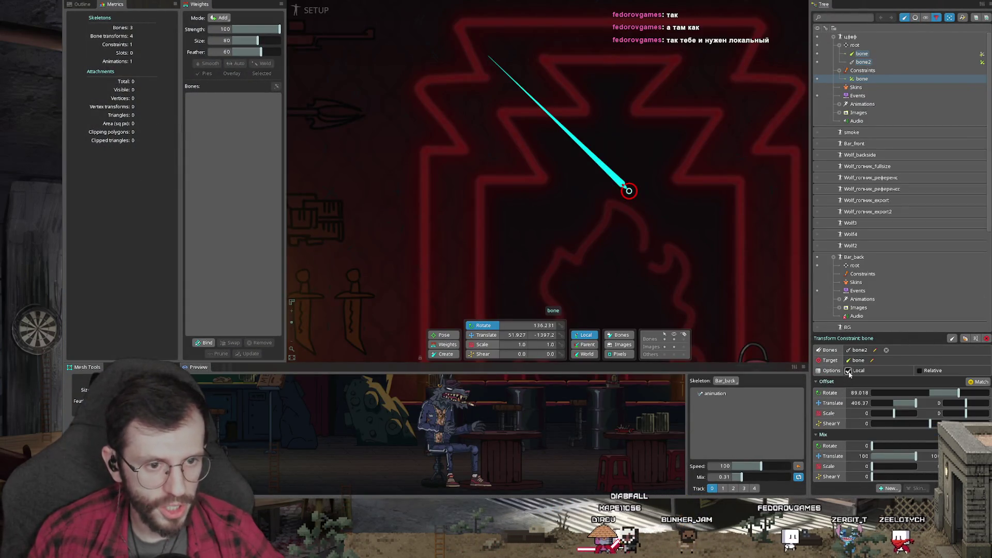
{"action": "scroll", "coordinate": [567, 230], "scroll_direction": "down", "scroll_amount": 5}
{"action": "left_click_drag", "start_coordinate": [567, 230], "coordinate": [571, 243]}
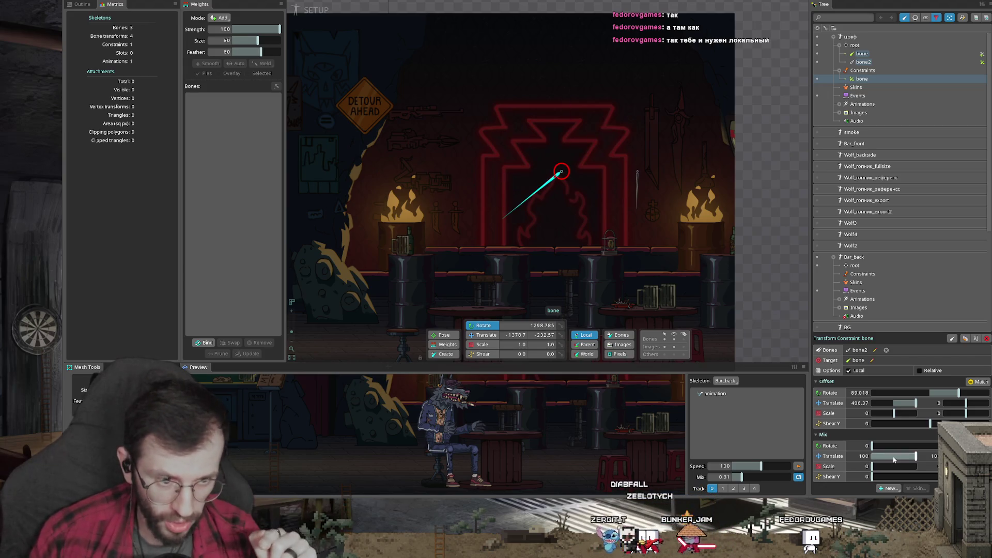
{"action": "left_click", "coordinate": [849, 371]}
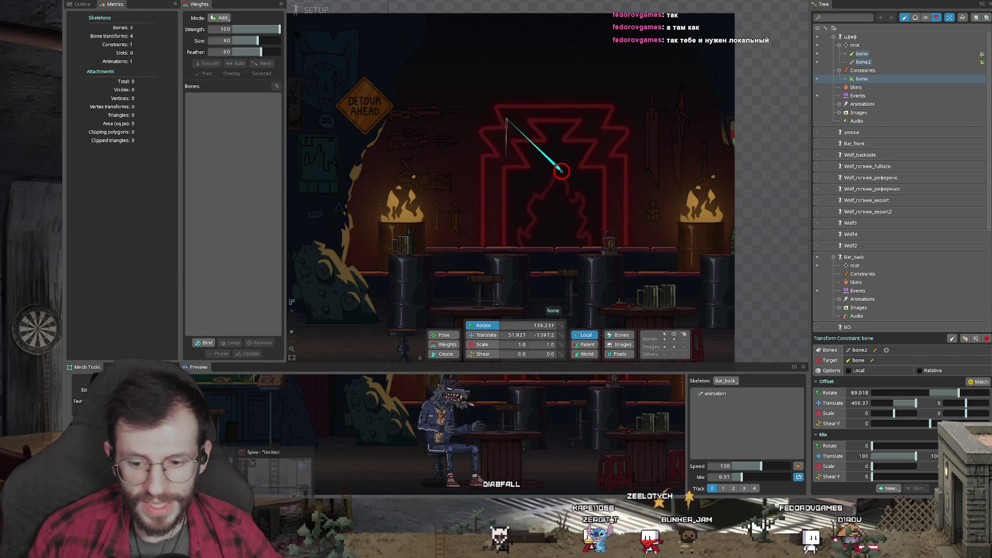
- Enable both of the constraint's Local options and move bone to test how bone2 follows
{"action": "key", "text": "c"}
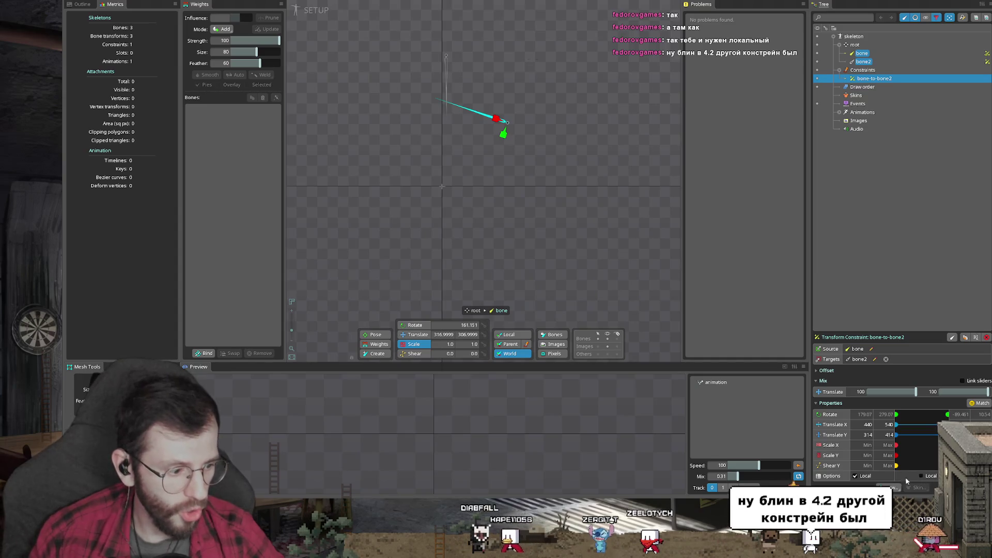
{"action": "left_click_drag", "start_coordinate": [501, 228], "coordinate": [477, 221]}
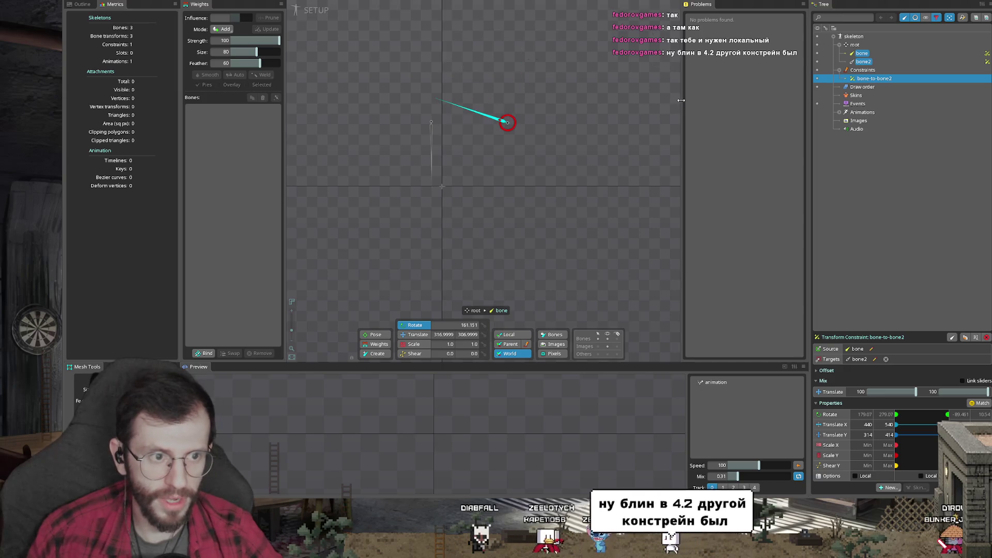
{"action": "key", "text": "ctrl+z"}
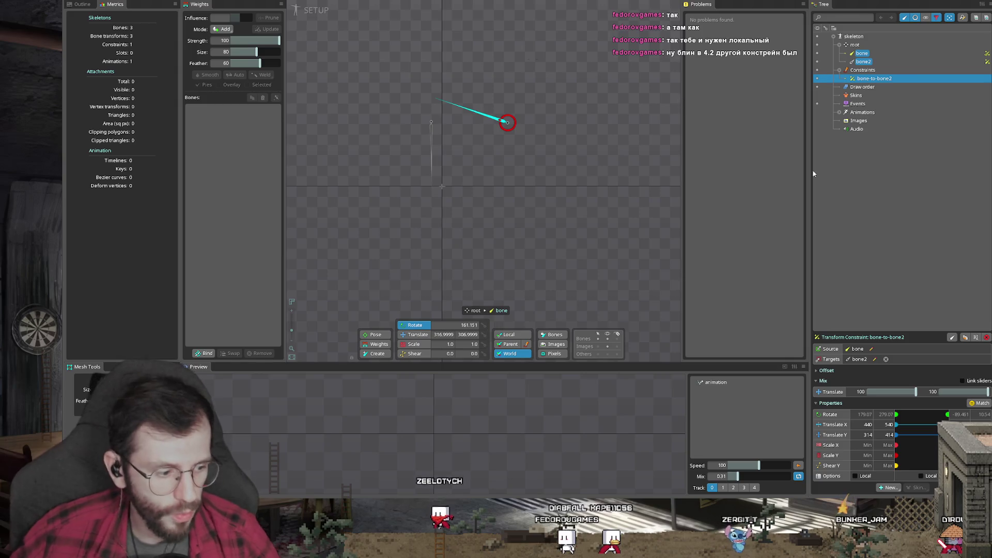
{"action": "left_click", "coordinate": [920, 476]}
{"action": "left_click", "coordinate": [865, 477]}
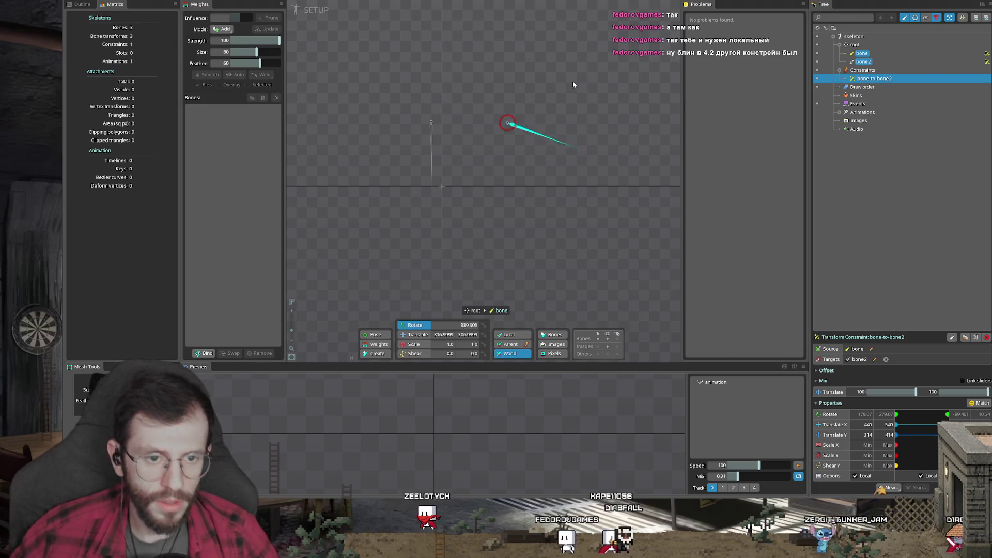
{"action": "left_click_drag", "start_coordinate": [562, 147], "coordinate": [524, 201]}
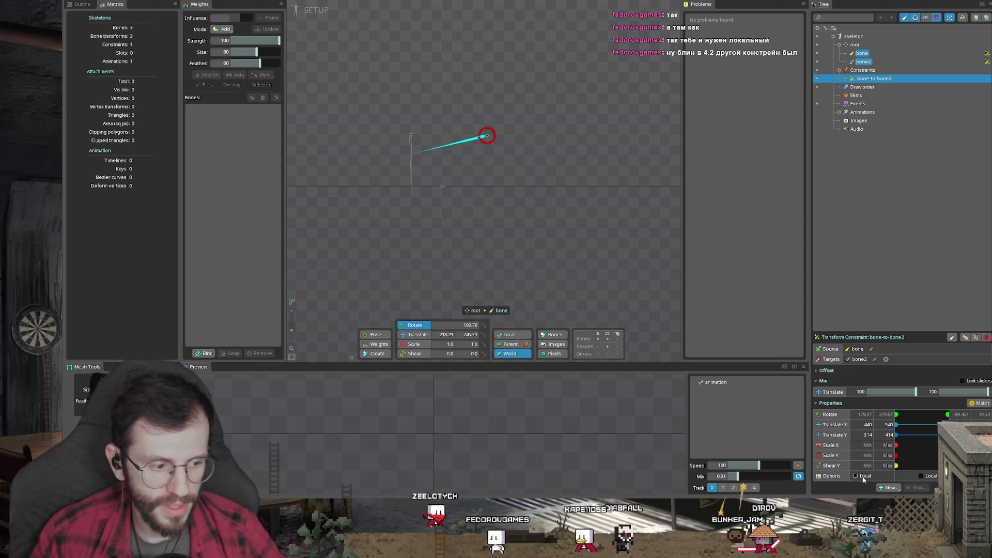
{"action": "left_click", "coordinate": [920, 476]}
{"action": "key", "text": "v"}
{"action": "left_click_drag", "start_coordinate": [554, 193], "coordinate": [599, 177]}
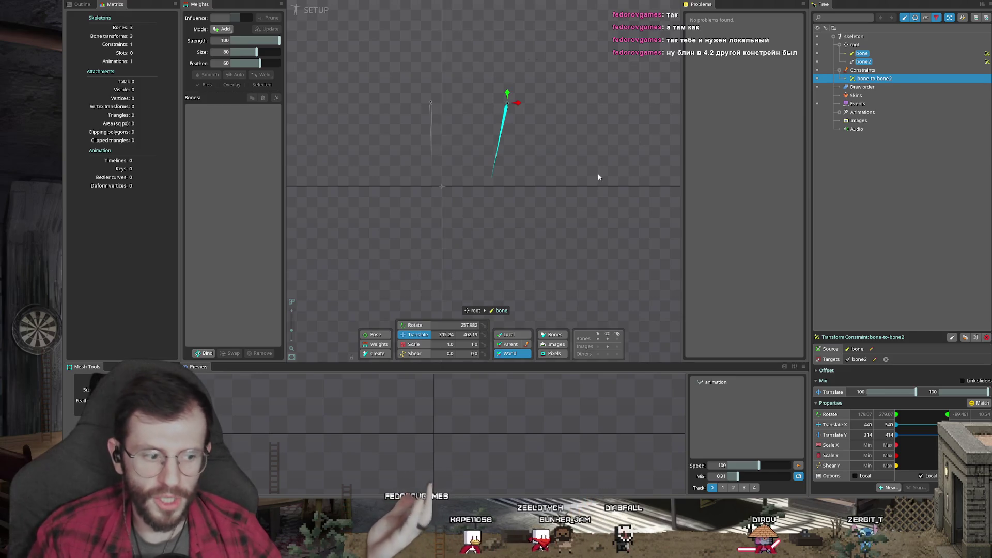
- Test-rotate bone and bone2 once more, then delete the bone-to-bone2 constraint
{"action": "mouse_move", "coordinate": [525, 112]}
{"action": "left_mouse_down"}
{"action": "mouse_move", "coordinate": [565, 166]}
{"action": "mouse_move", "coordinate": [622, 199]}
{"action": "left_mouse_up"}
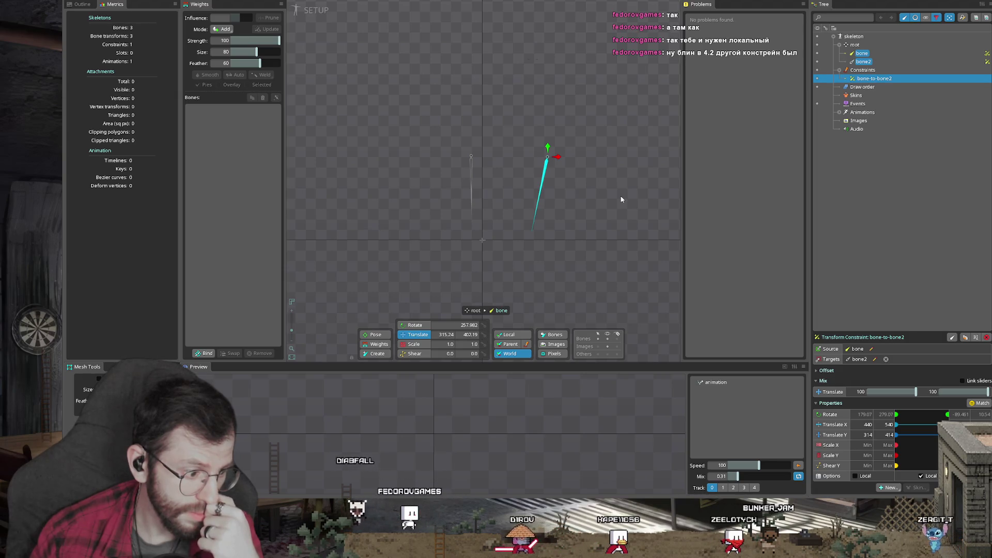
{"action": "key", "text": "c"}
{"action": "left_click_drag", "start_coordinate": [564, 237], "coordinate": [558, 239]}
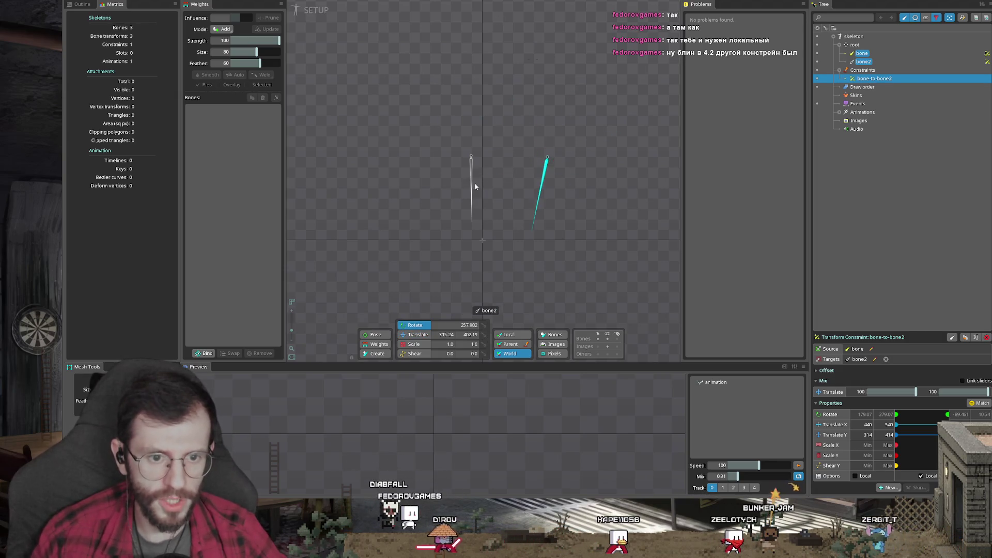
{"action": "left_click_drag", "start_coordinate": [477, 186], "coordinate": [362, 187]}
{"action": "key", "text": "ctrl+z"}
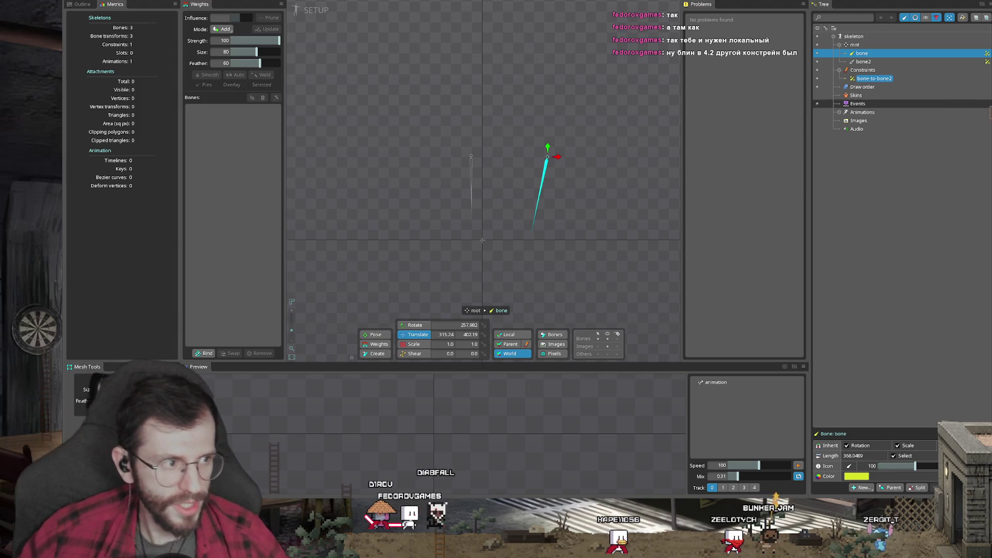
{"action": "left_click", "coordinate": [874, 78]}
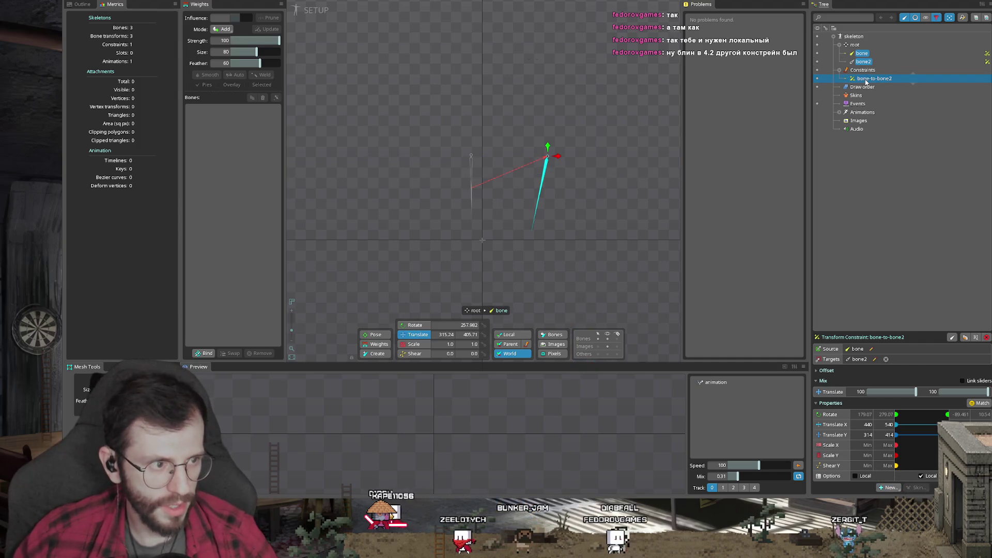
{"action": "key", "text": "Delete"}
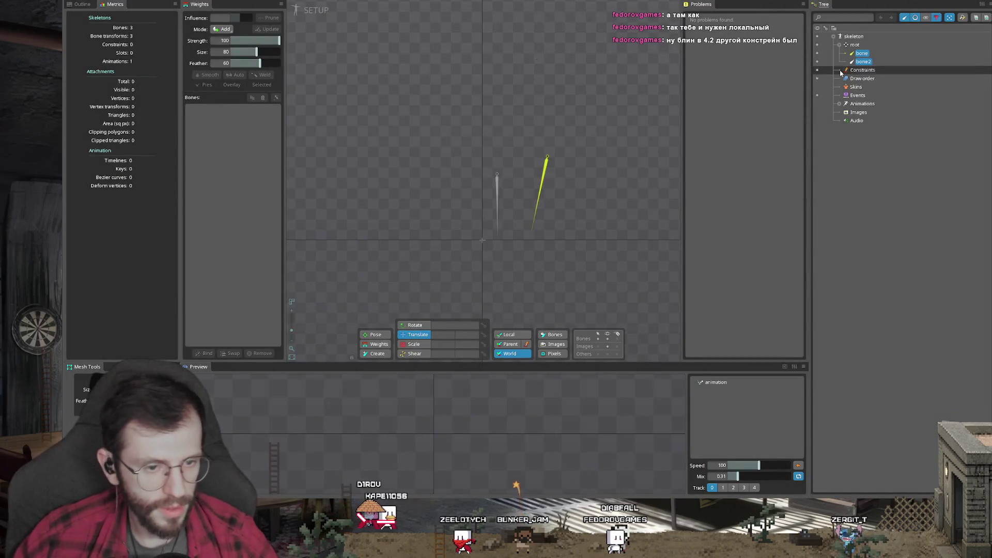
- Add a point named 'bone' under bone via New > Point and select its slot
{"action": "left_click", "coordinate": [861, 54]}
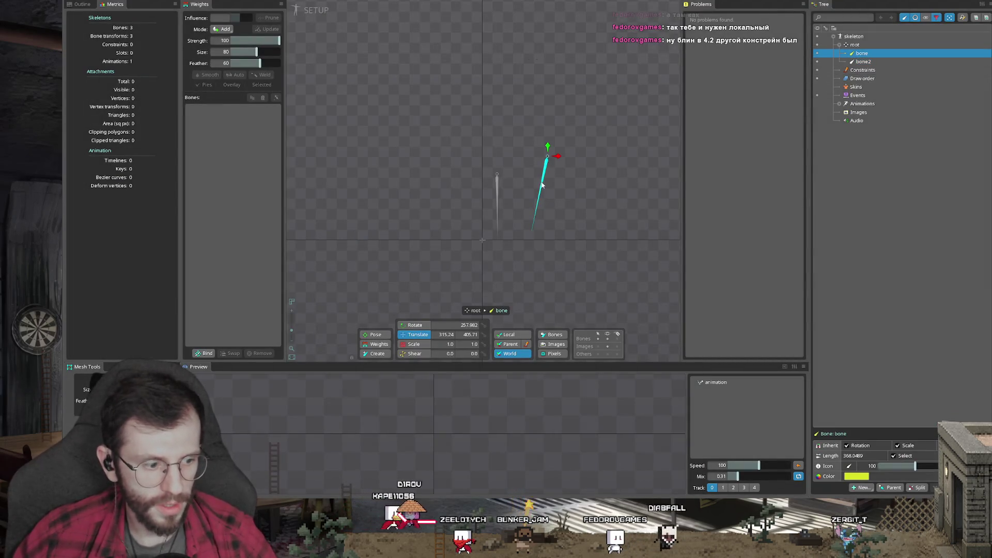
{"action": "left_click", "coordinate": [860, 488]}
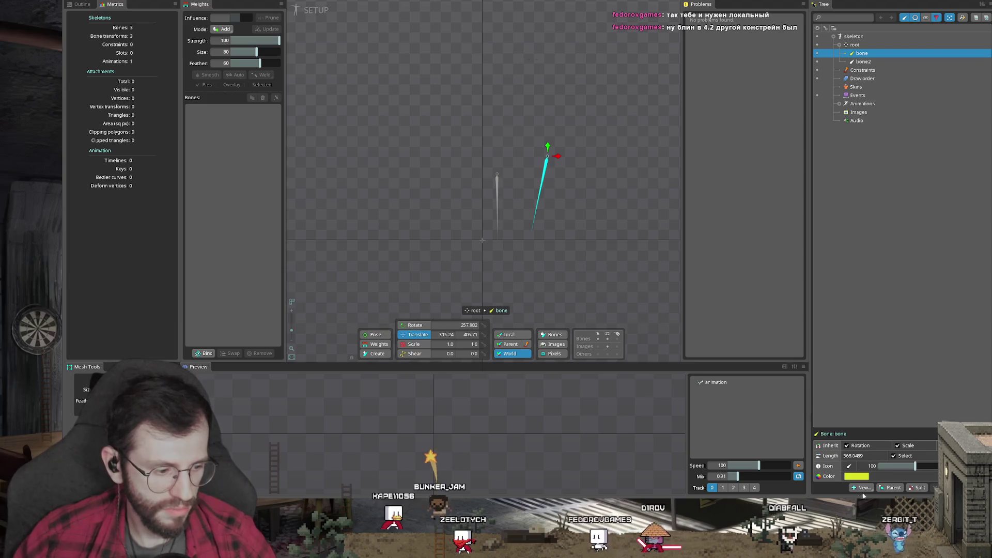
{"action": "left_click", "coordinate": [865, 432]}
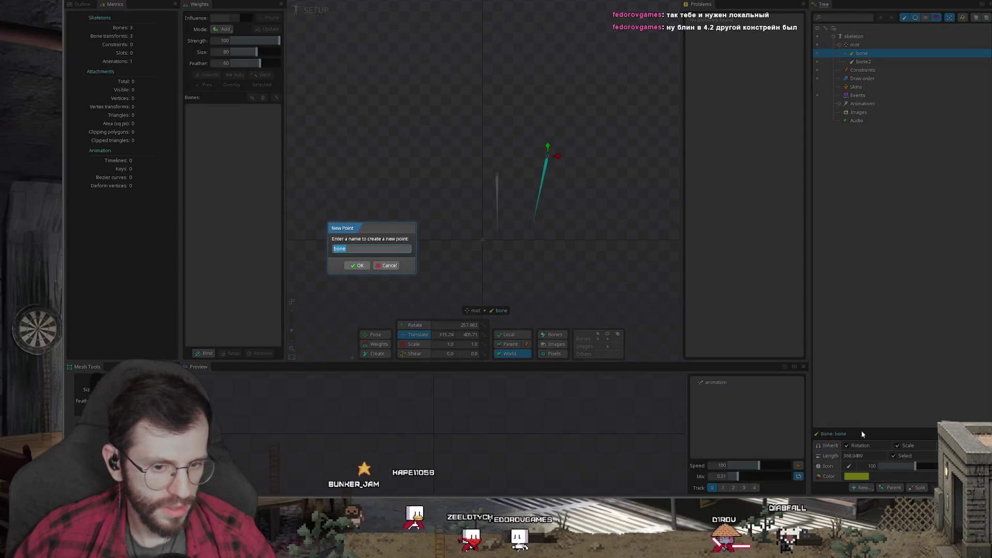
{"action": "left_click", "coordinate": [359, 266]}
{"action": "left_click", "coordinate": [873, 62]}
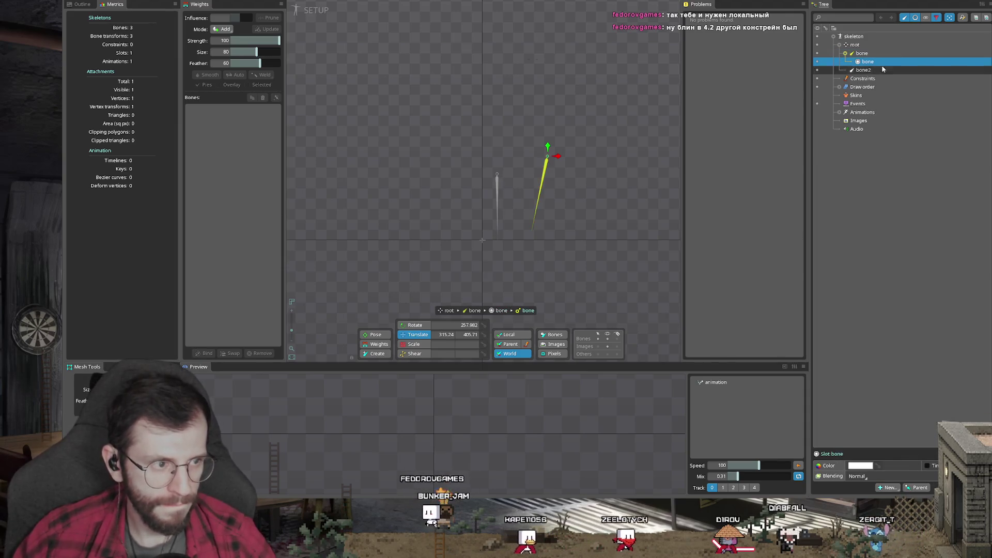
{"action": "left_click", "coordinate": [877, 55]}
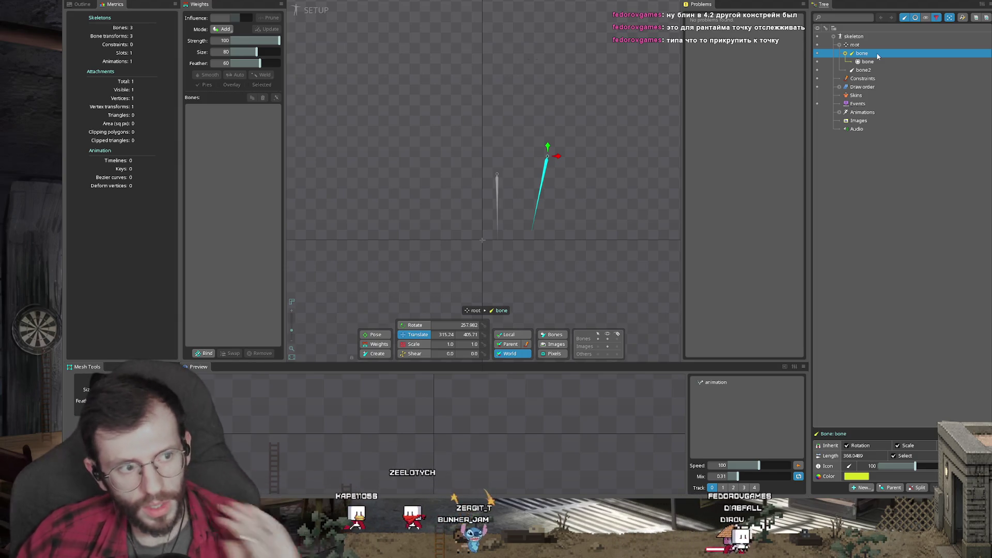
{"action": "left_click", "coordinate": [882, 61]}
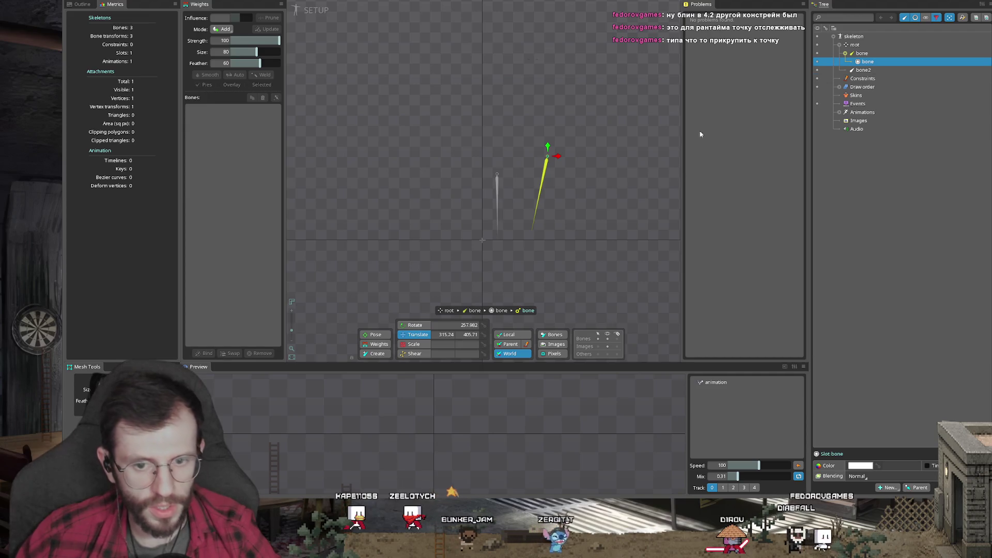
{"action": "scroll", "coordinate": [611, 140], "scroll_direction": "up", "scroll_amount": 3}
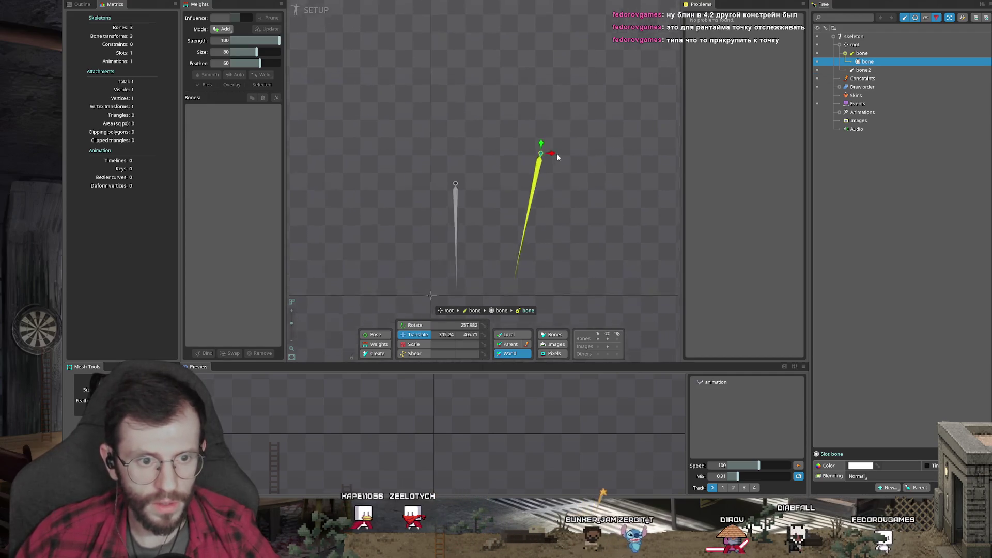
{"action": "left_click_drag", "start_coordinate": [555, 178], "coordinate": [571, 125]}
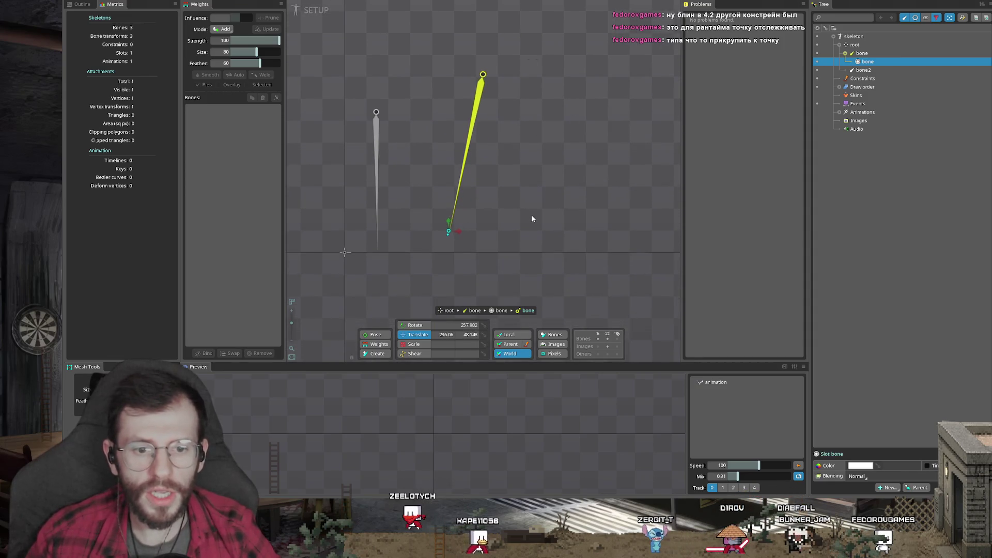
{"action": "left_click_drag", "start_coordinate": [534, 220], "coordinate": [565, 200]}
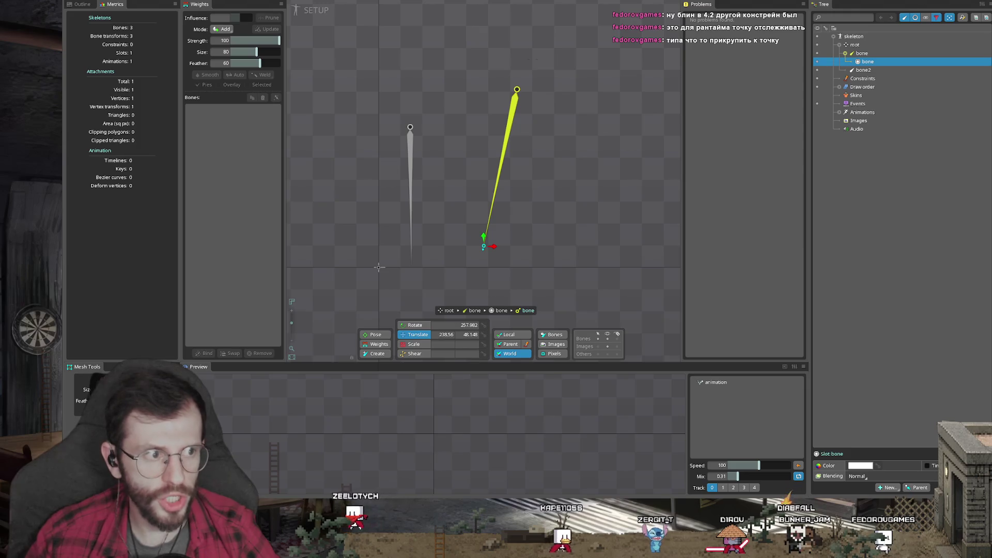
{"action": "left_click", "coordinate": [982, 4]}
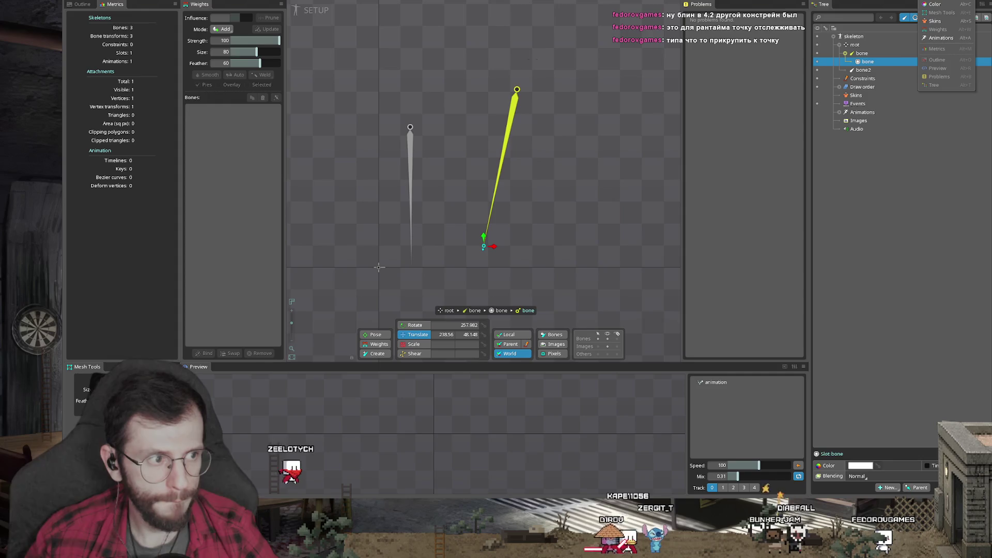
{"action": "left_click", "coordinate": [540, 164]}
{"action": "left_click", "coordinate": [509, 152]}
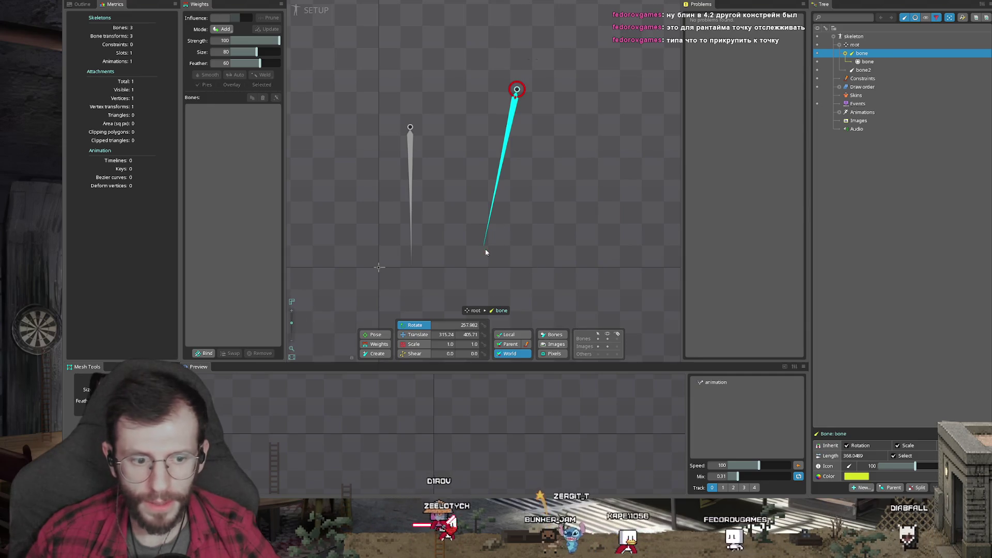
{"action": "left_click", "coordinate": [869, 62]}
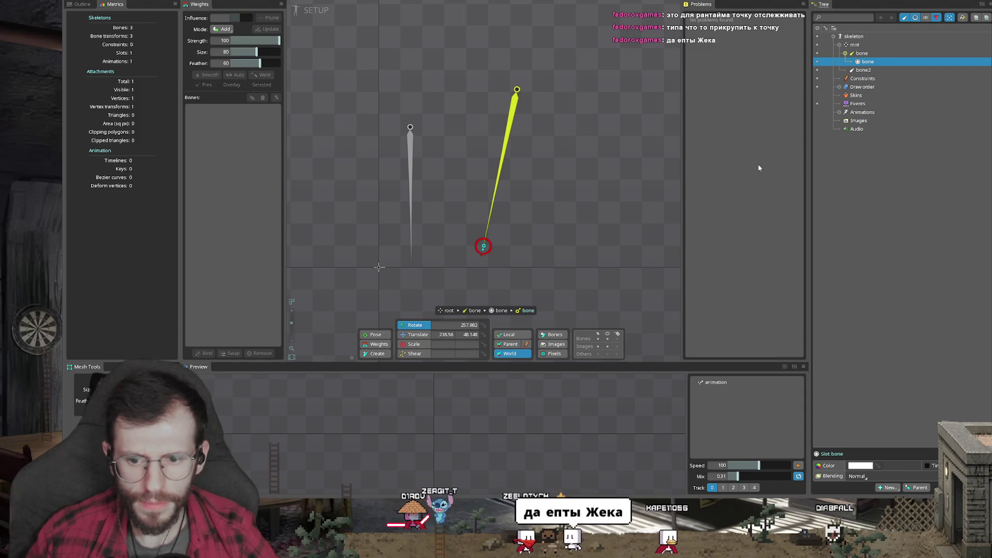
{"action": "left_click", "coordinate": [982, 3]}
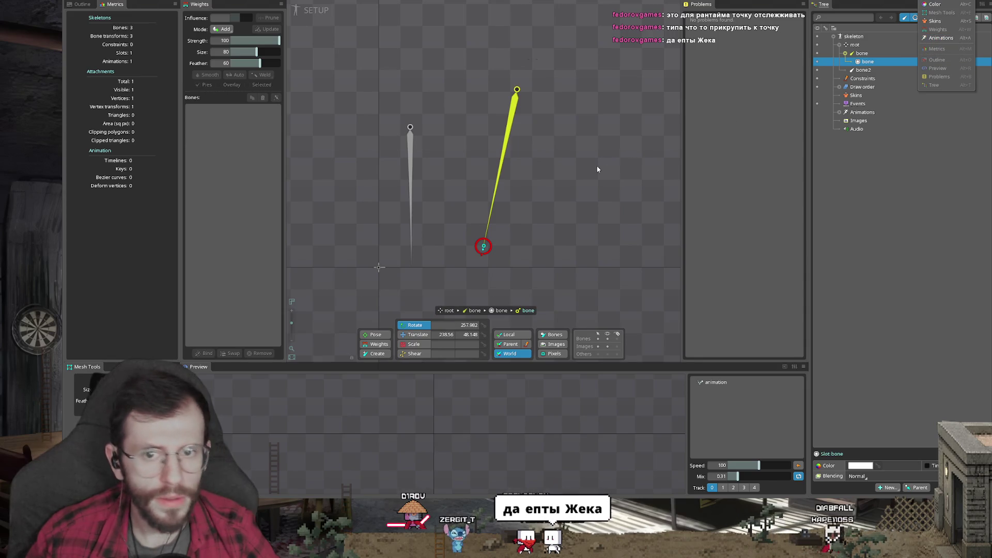
{"action": "key", "text": "Tab"}
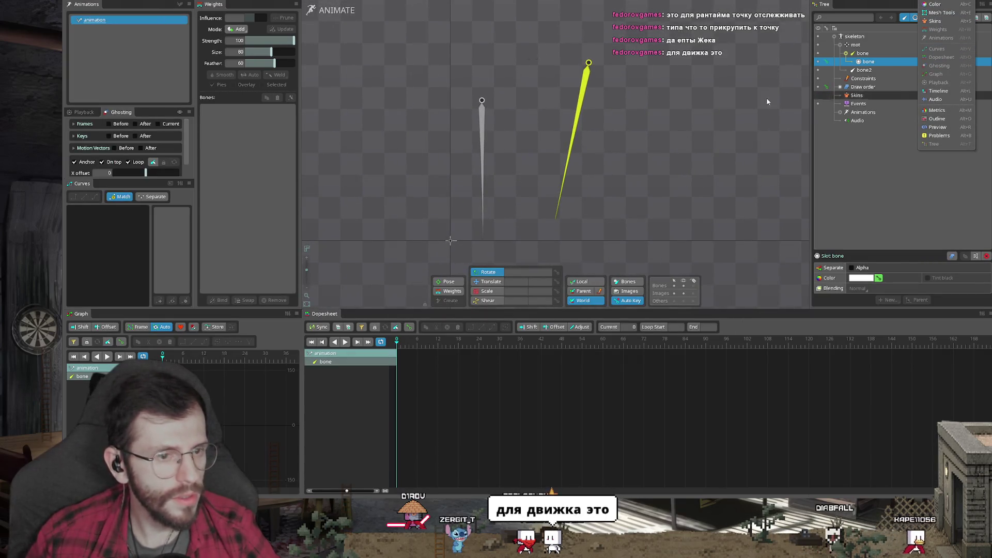
- Turn on previous-frame ghosting, key a rotation on bone, and show point markers
{"action": "left_click", "coordinate": [121, 125]}
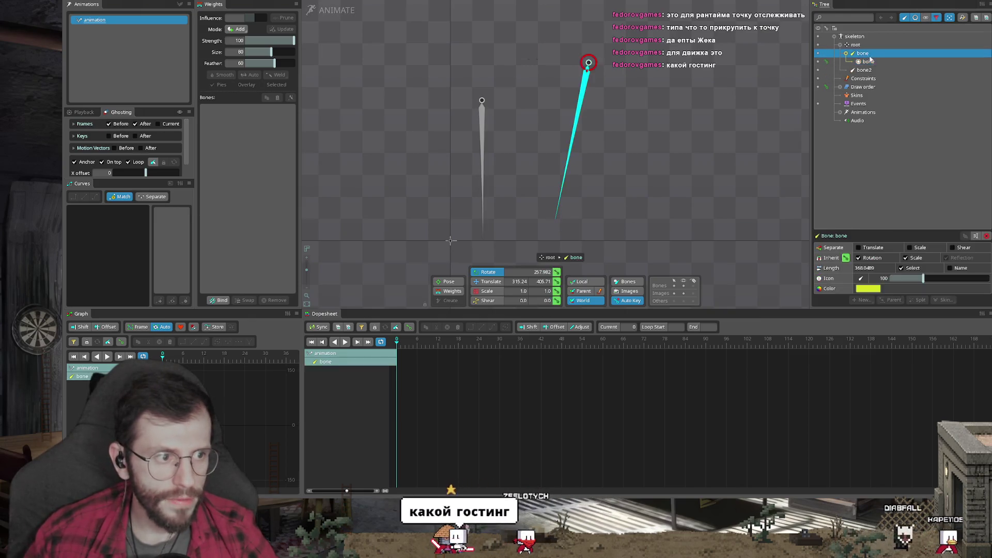
{"action": "scroll", "coordinate": [571, 73], "scroll_direction": "down", "scroll_amount": 1}
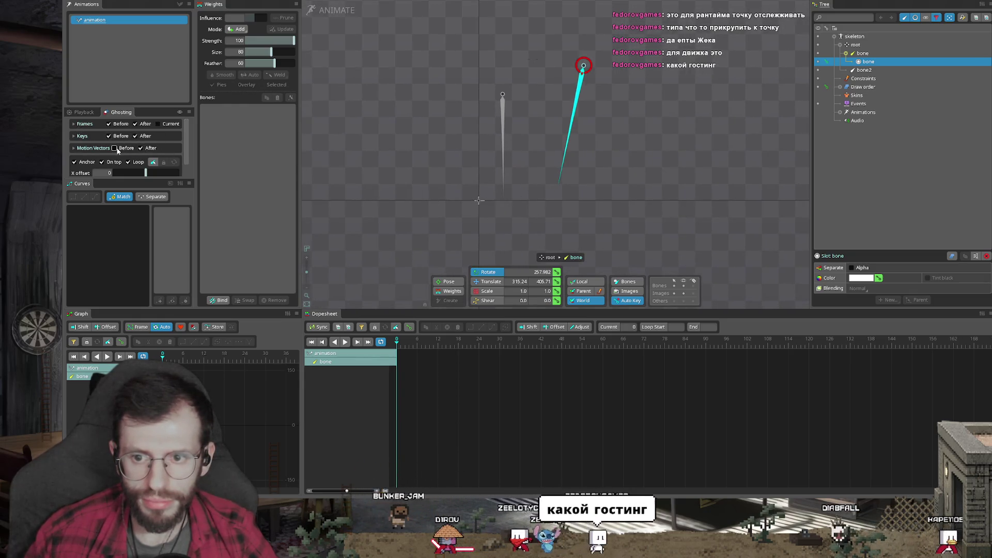
{"action": "scroll", "coordinate": [141, 129], "scroll_direction": "down", "scroll_amount": 1}
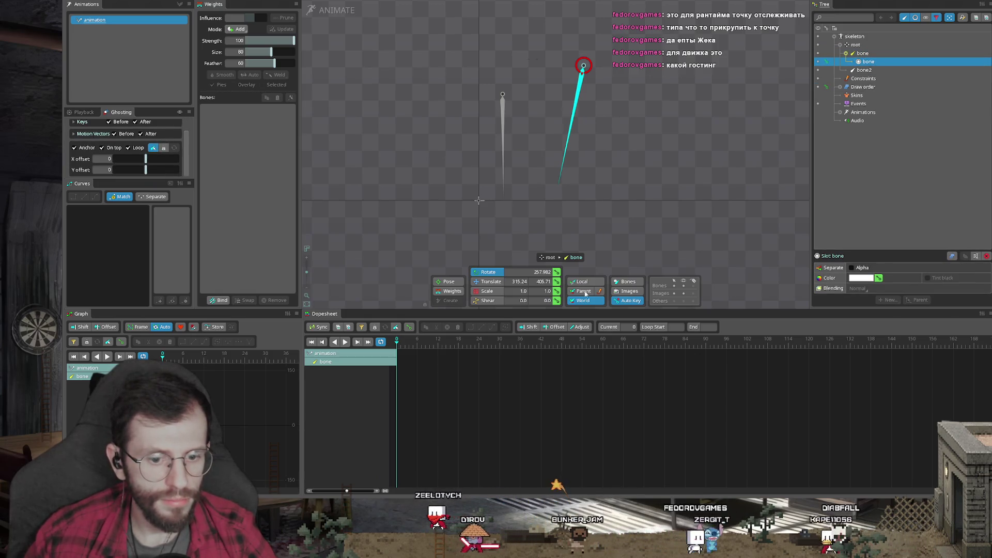
{"action": "left_click_drag", "start_coordinate": [679, 223], "coordinate": [572, 198]}
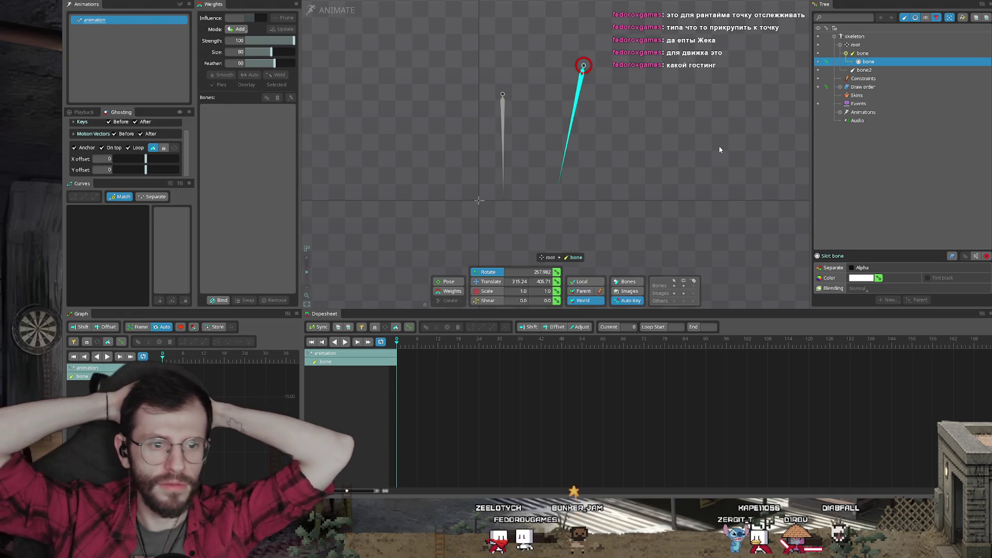
{"action": "left_click", "coordinate": [684, 301]}
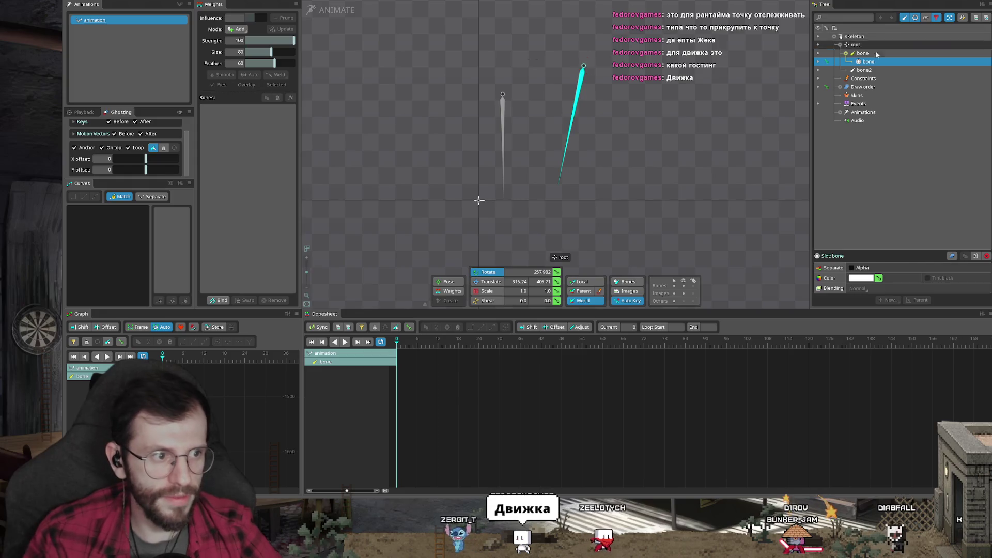
- Delete the point slot, bone, and bone2, confirming each, then bring Steam forward
{"action": "key", "text": "Delete"}
{"action": "key", "text": "Return"}
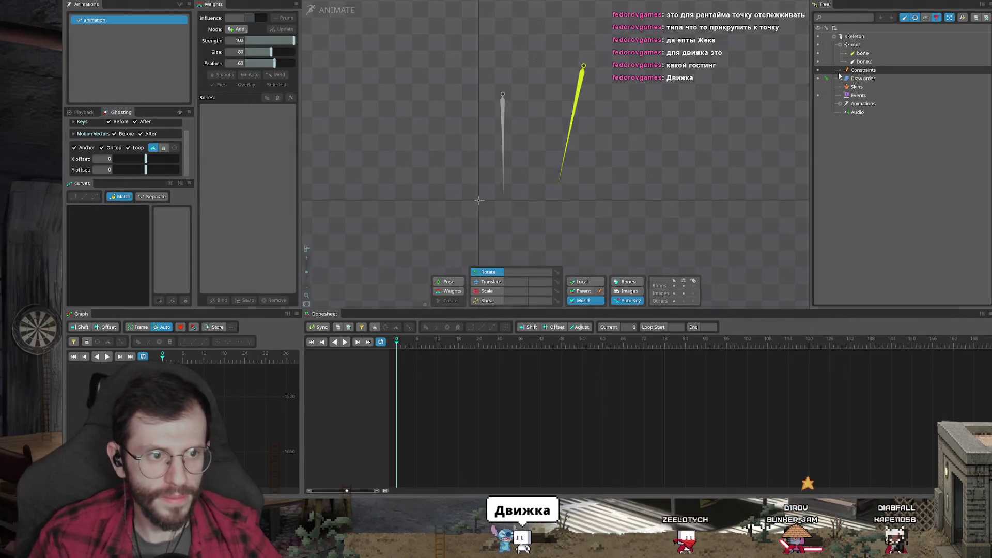
{"action": "scroll", "coordinate": [562, 176], "scroll_direction": "up", "scroll_amount": 1}
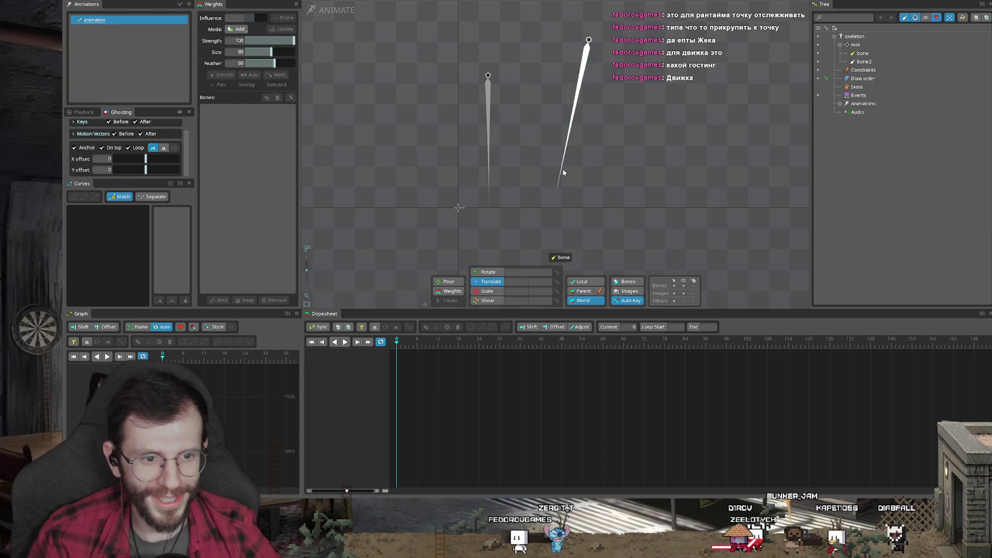
{"action": "left_click", "coordinate": [539, 176]}
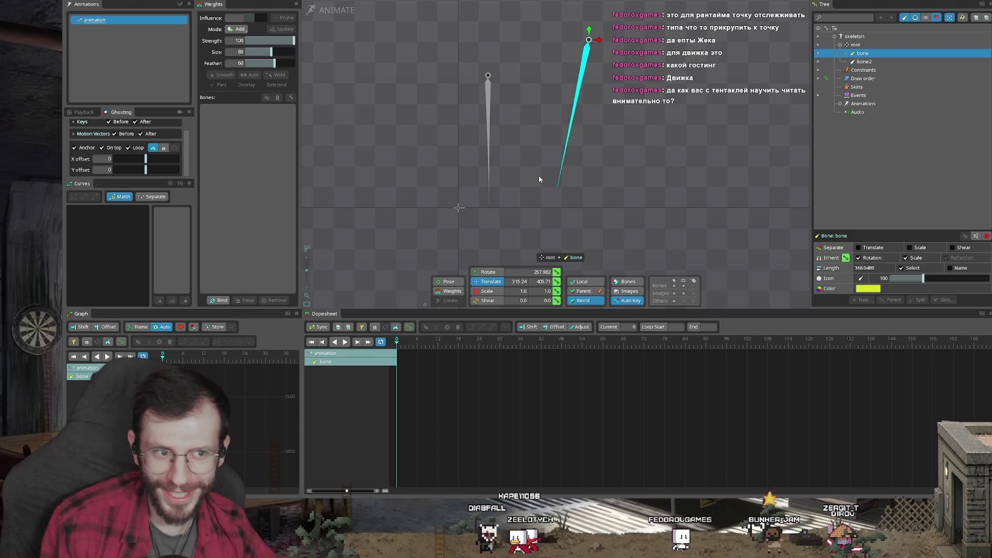
{"action": "scroll", "coordinate": [418, 136], "scroll_direction": "down", "scroll_amount": 2}
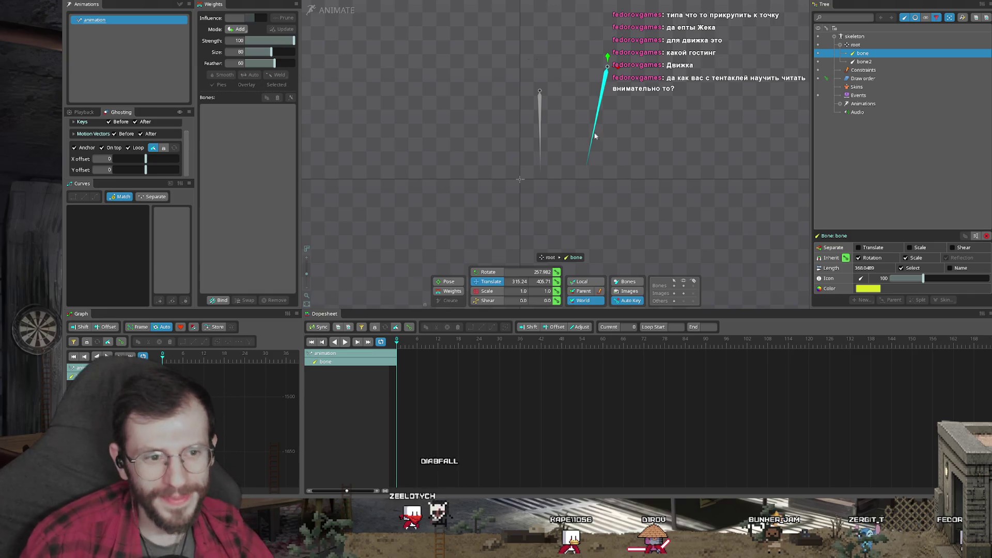
{"action": "key", "text": "Delete"}
{"action": "key", "text": "Return"}
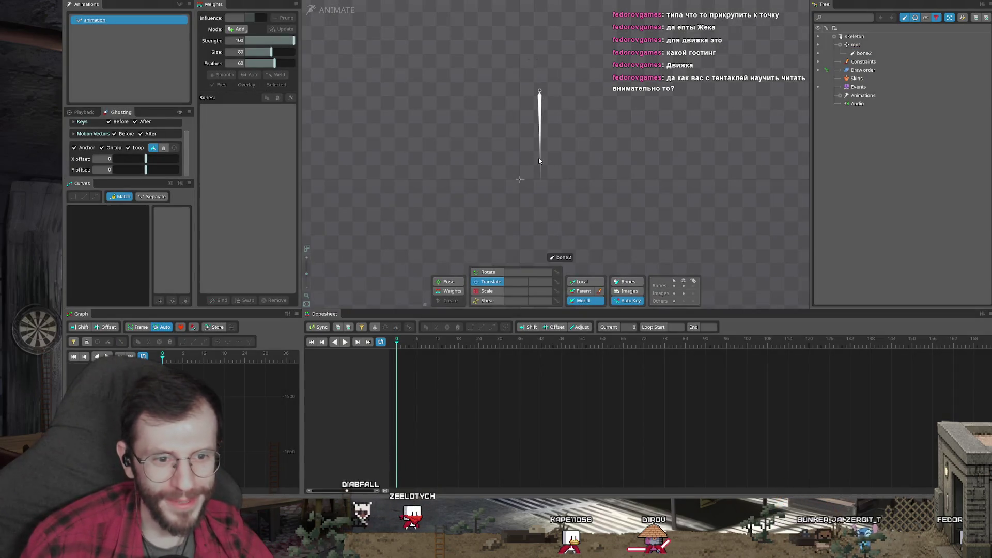
{"action": "left_click", "coordinate": [539, 159]}
{"action": "key", "text": "Delete"}
{"action": "key", "text": "Return"}
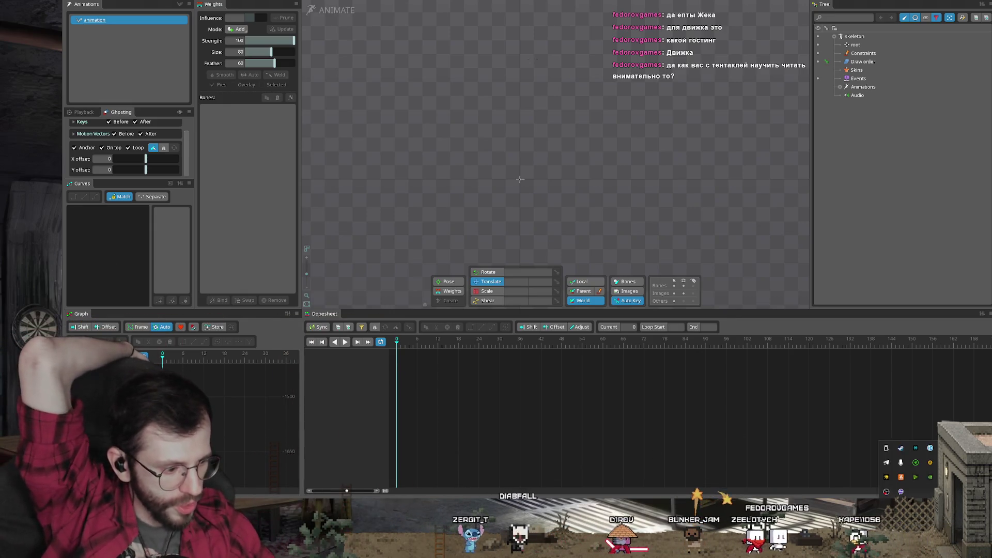
{"action": "left_click", "coordinate": [900, 448]}
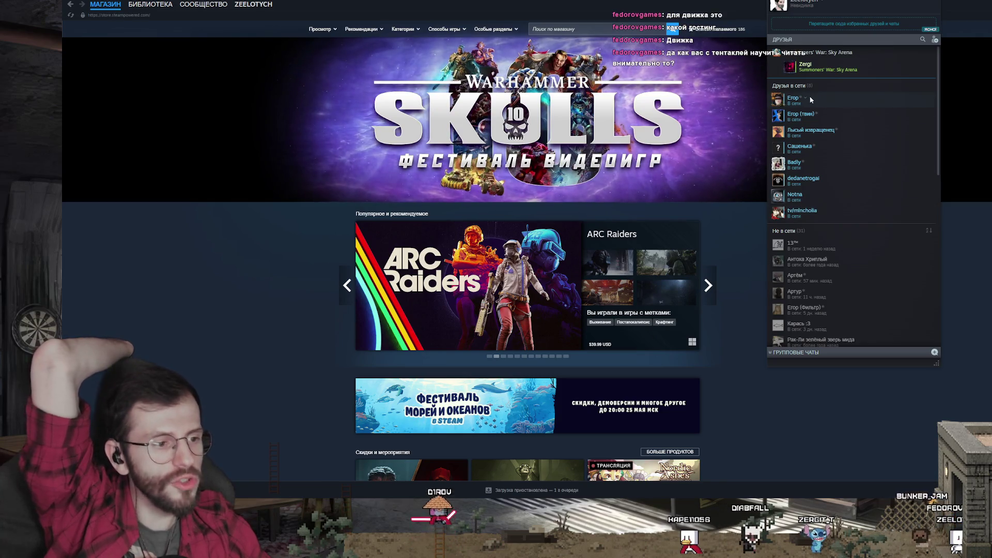
- Scroll through the Steam store front page, then Alt+Tab back to Spine
{"action": "left_click", "coordinate": [806, 397]}
{"action": "scroll", "coordinate": [801, 388], "scroll_direction": "down", "scroll_amount": 4}
{"action": "scroll", "coordinate": [799, 383], "scroll_direction": "up", "scroll_amount": 4}
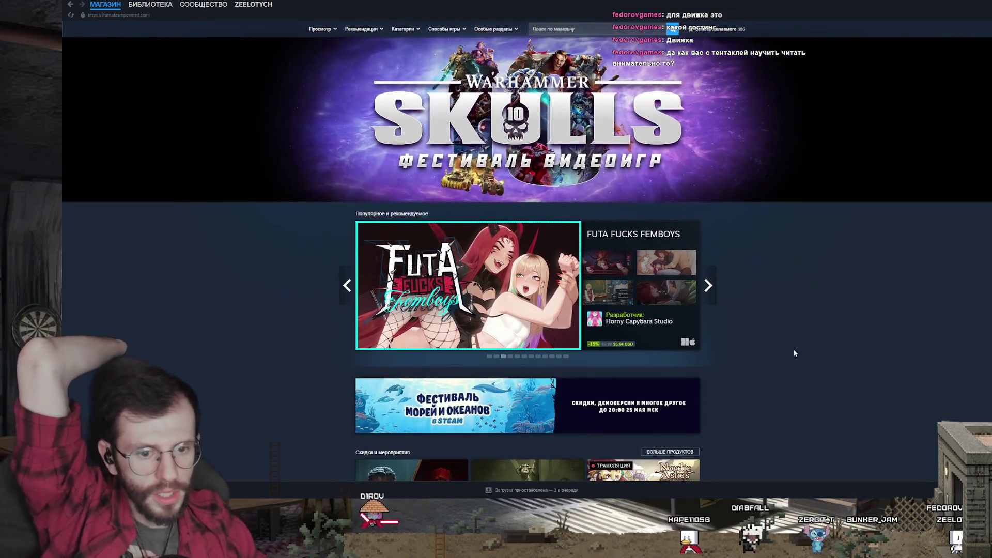
{"action": "scroll", "coordinate": [731, 312], "scroll_direction": "down", "scroll_amount": 3}
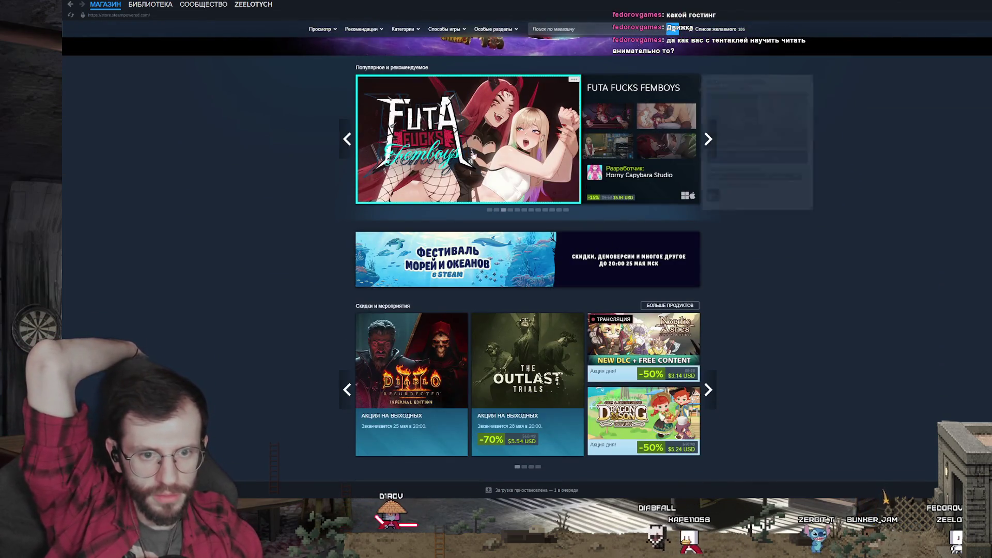
{"action": "scroll", "coordinate": [744, 310], "scroll_direction": "down", "scroll_amount": 7}
{"action": "scroll", "coordinate": [747, 310], "scroll_direction": "down", "scroll_amount": 4}
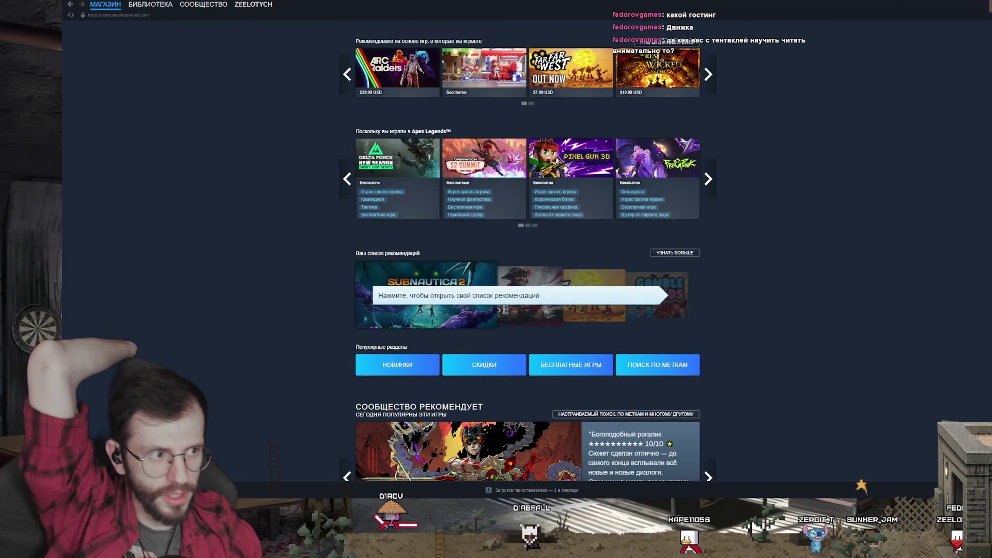
{"action": "key", "text": "alt+Tab"}
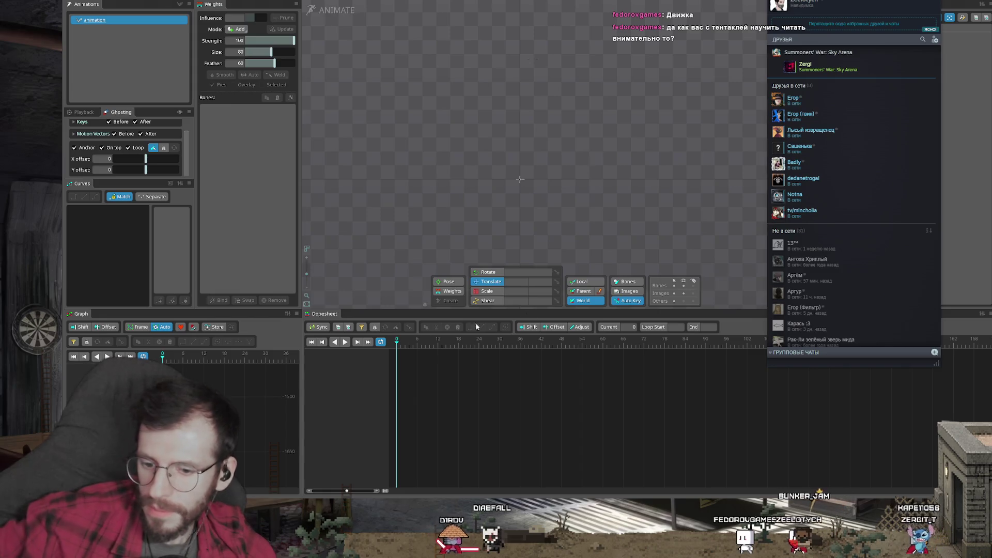
- Close the Untitled project discarding its changes, then switch back to the bar project
{"action": "mouse_move", "coordinate": [276, 557]}
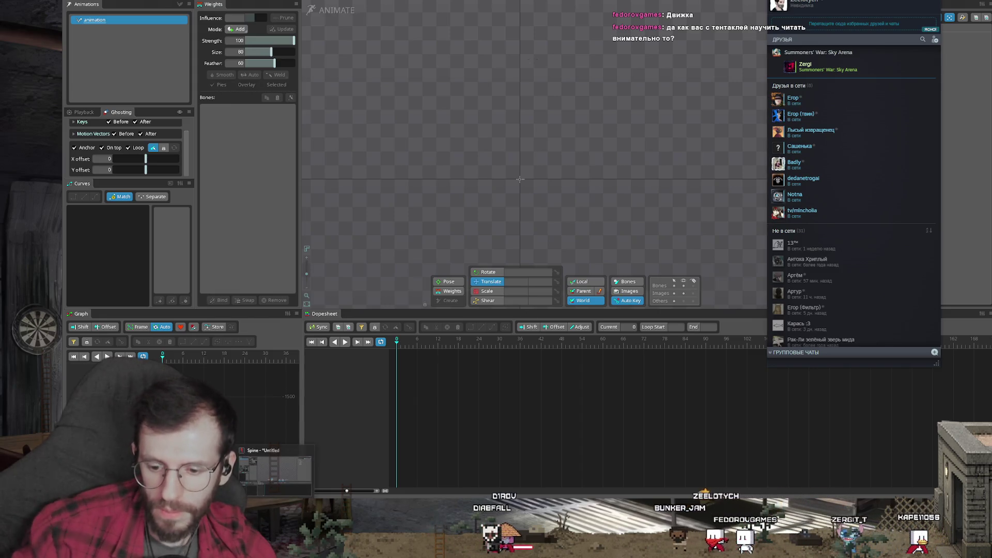
{"action": "left_click", "coordinate": [309, 450]}
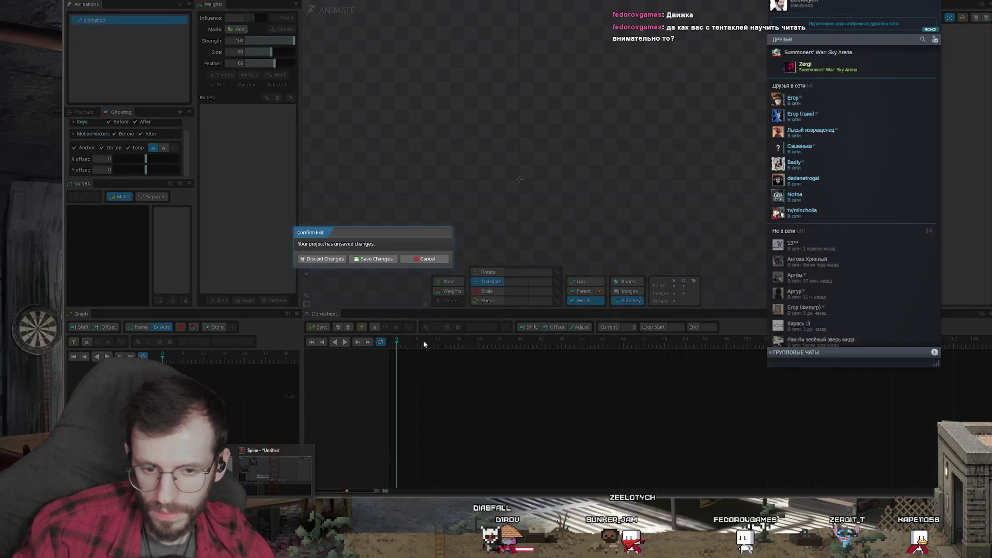
{"action": "left_click", "coordinate": [335, 261]}
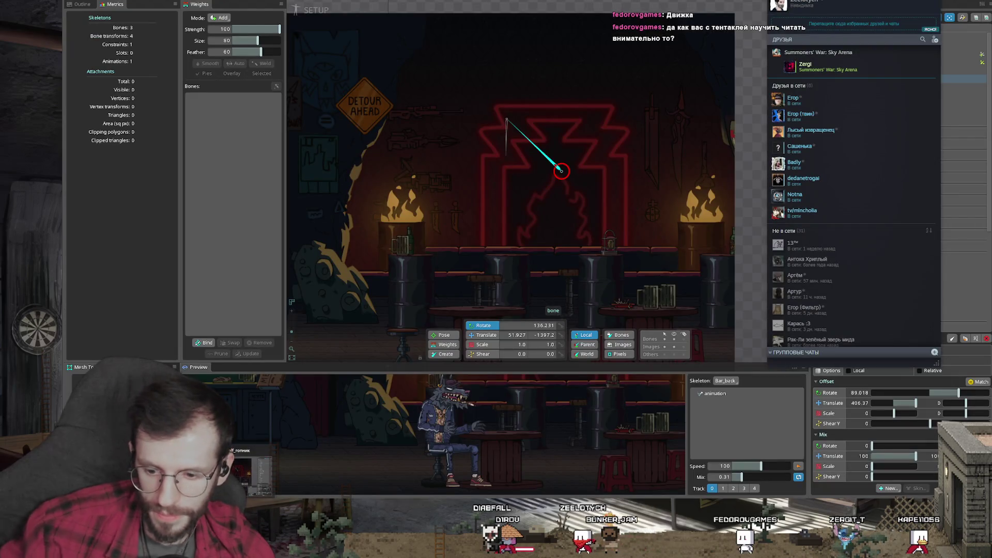
{"action": "key", "text": "alt+Tab"}
{"action": "scroll", "coordinate": [605, 188], "scroll_direction": "down", "scroll_amount": 3}
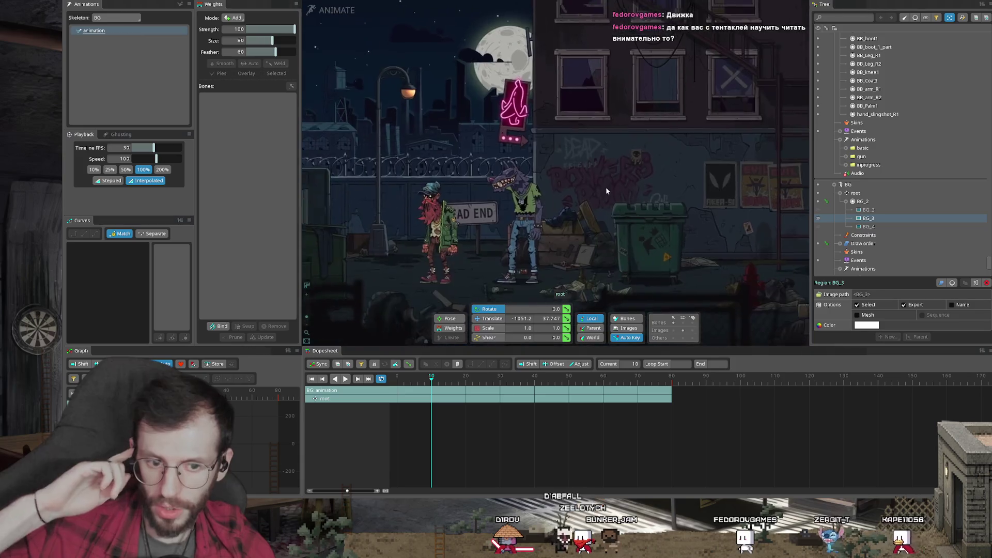
{"action": "key", "text": "alt+Tab"}
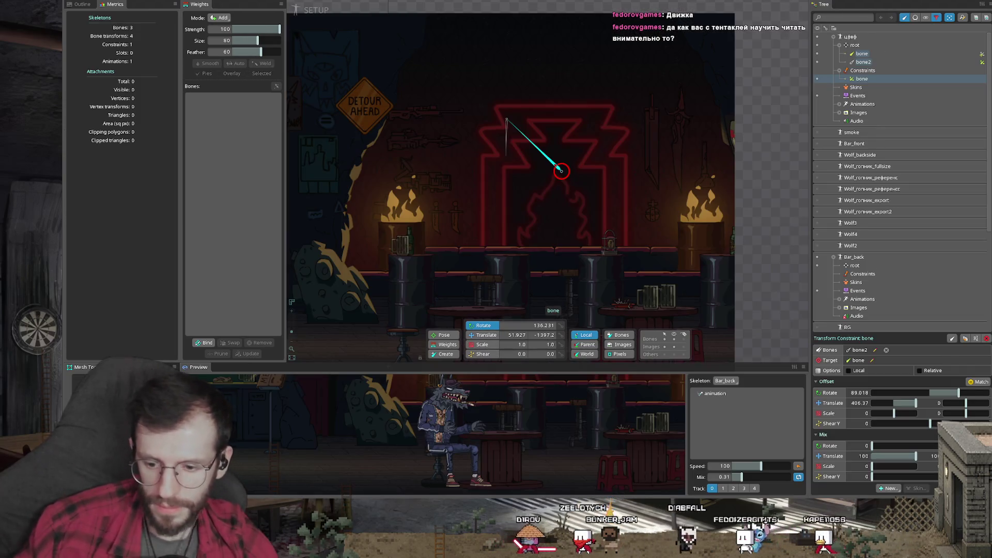
- Relaunch Spine as version 4.2, dismiss the welcome screen, and rotate bone nearly upright
{"action": "key", "text": "super"}
{"action": "key", "text": "Escape"}
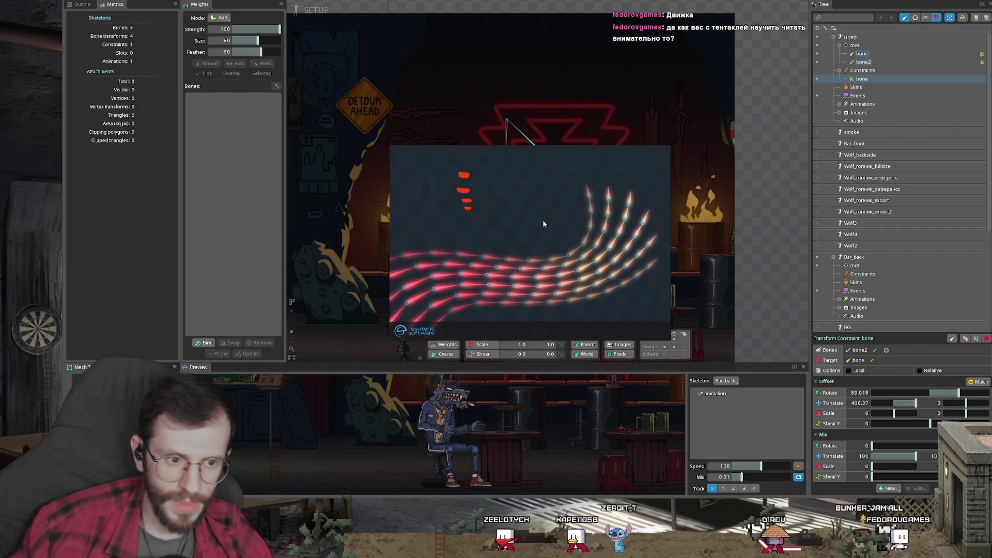
{"action": "left_click", "coordinate": [571, 177]}
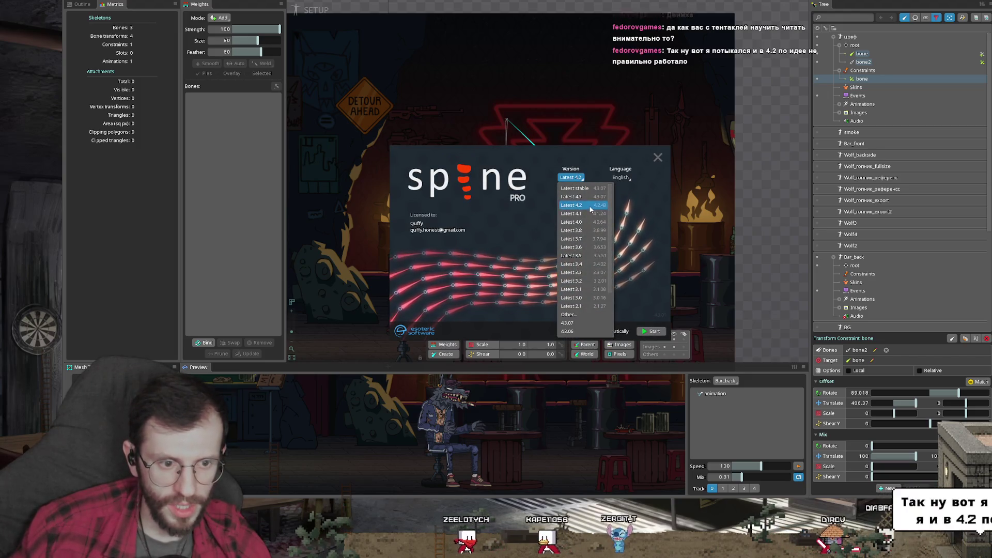
{"action": "left_click", "coordinate": [573, 205]}
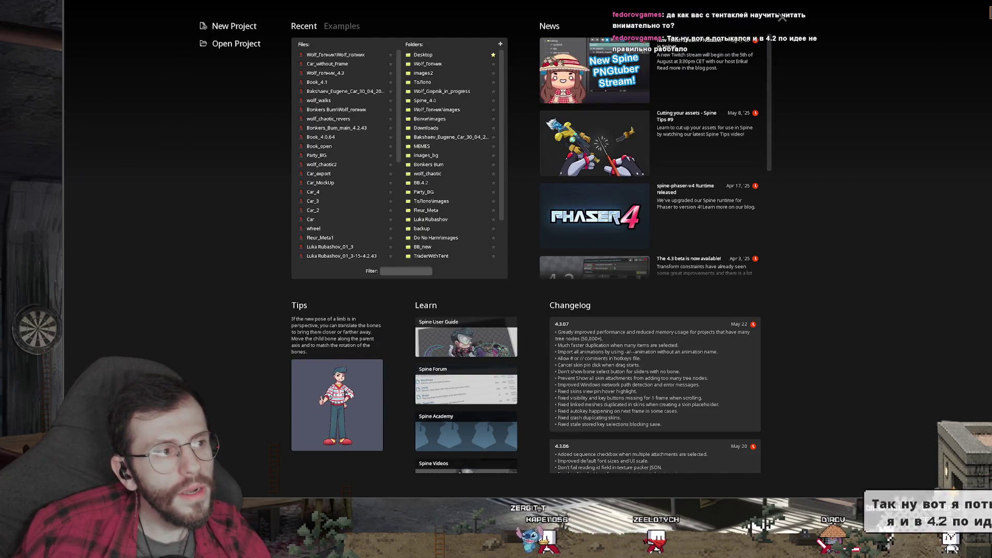
{"action": "key", "text": "Escape"}
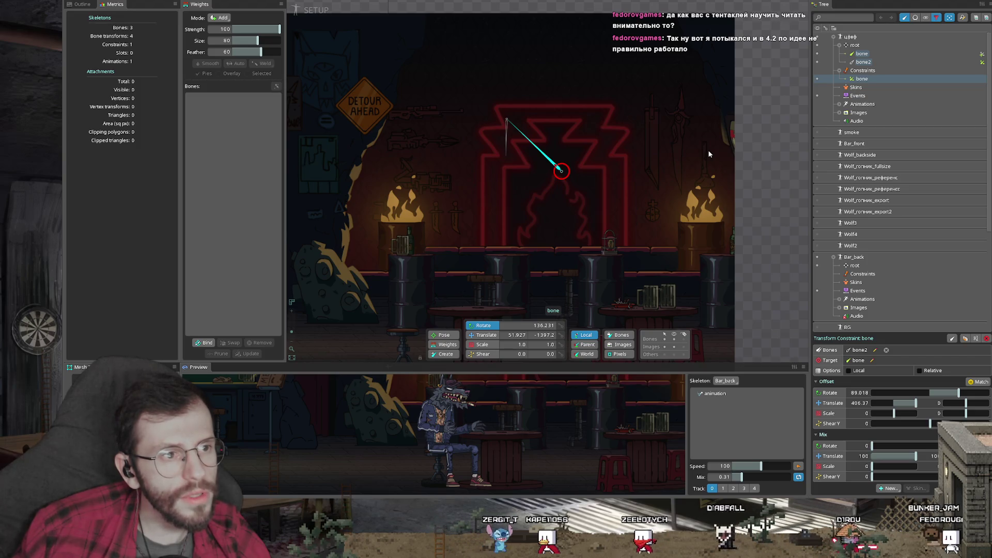
{"action": "left_click_drag", "start_coordinate": [709, 154], "coordinate": [578, 177]}
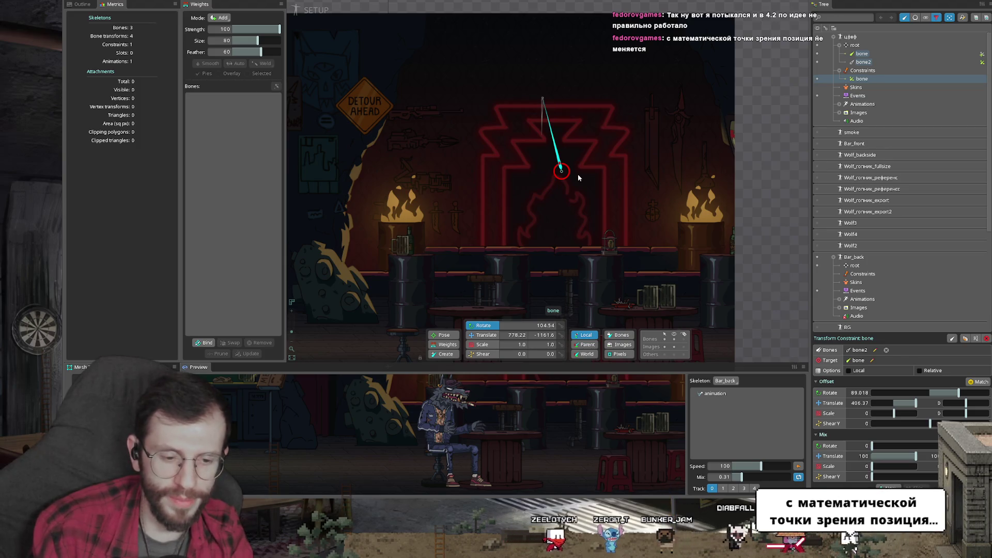
- Swing bone nearly horizontal, tick its Inherit Scale, and test by scaling root
{"action": "left_click_drag", "start_coordinate": [474, 240], "coordinate": [563, 228]}
{"action": "left_click", "coordinate": [838, 350]}
{"action": "left_click", "coordinate": [520, 172]}
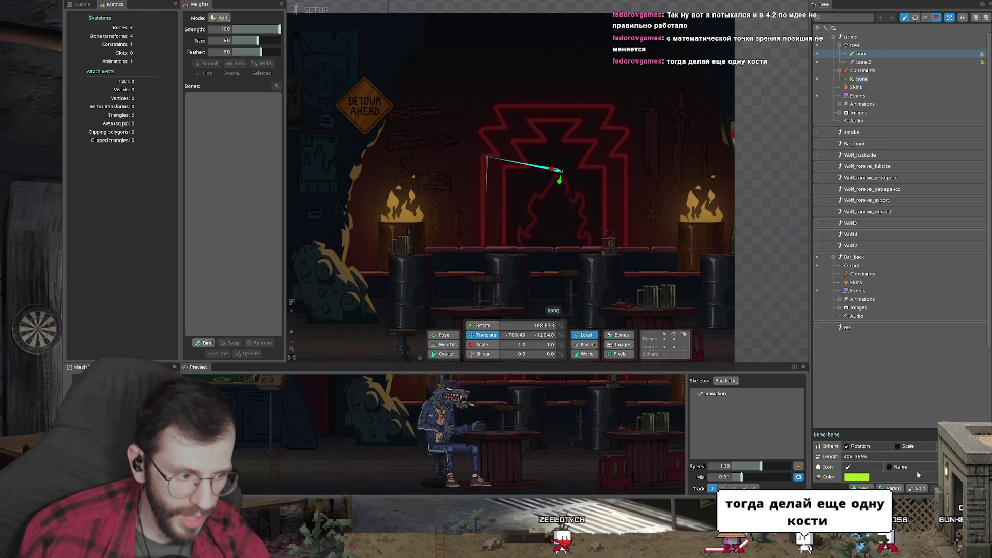
{"action": "left_click", "coordinate": [898, 447]}
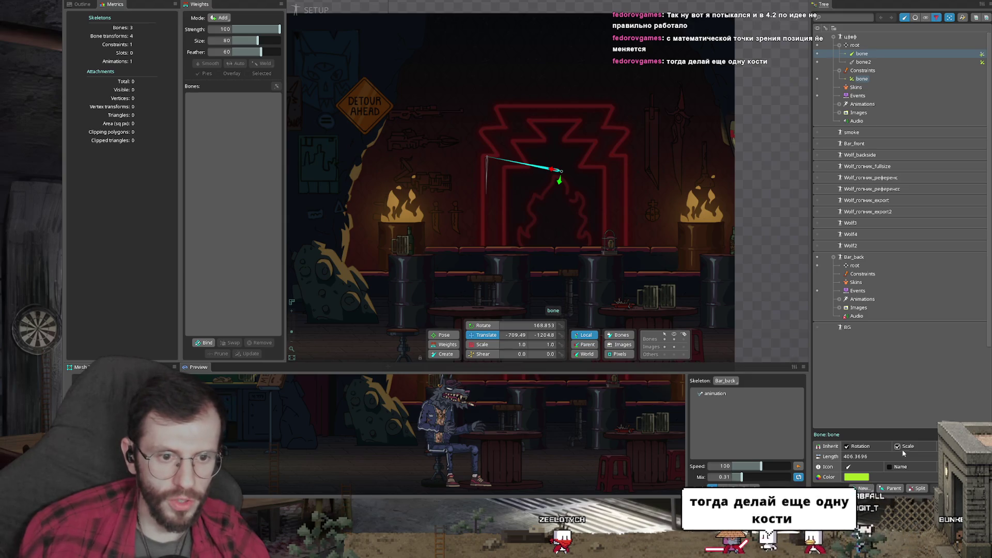
{"action": "left_click", "coordinate": [864, 61]}
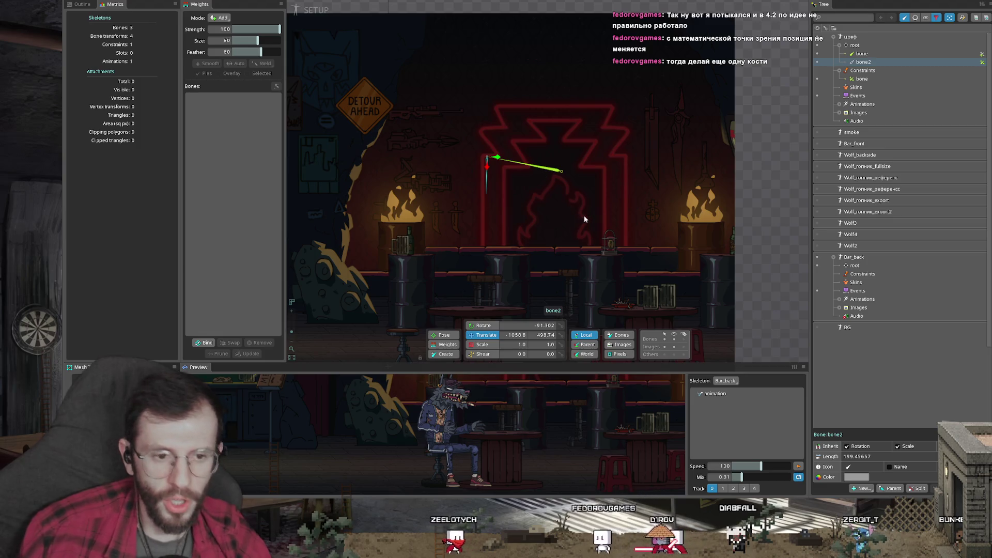
{"action": "left_click_drag", "start_coordinate": [640, 163], "coordinate": [636, 168]}
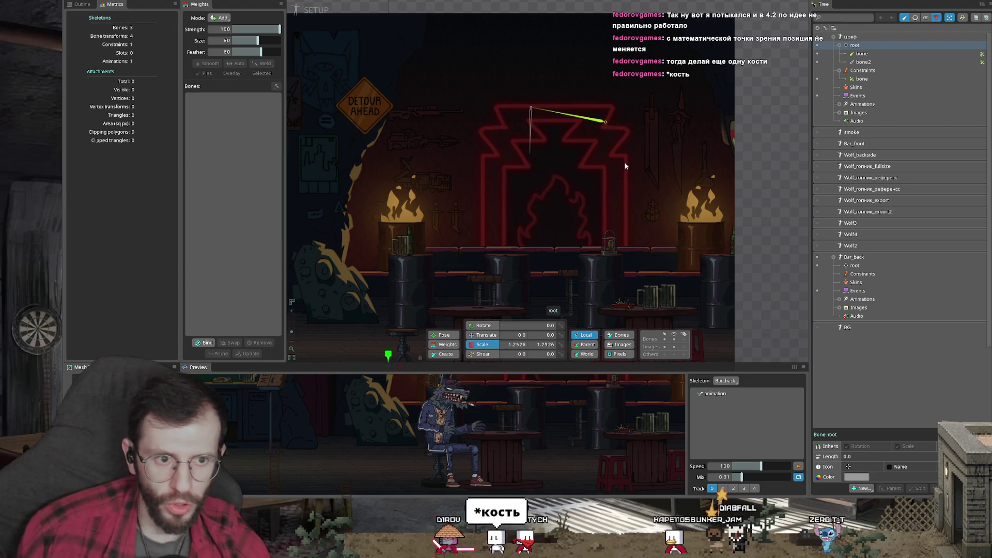
{"action": "left_click", "coordinate": [556, 177]}
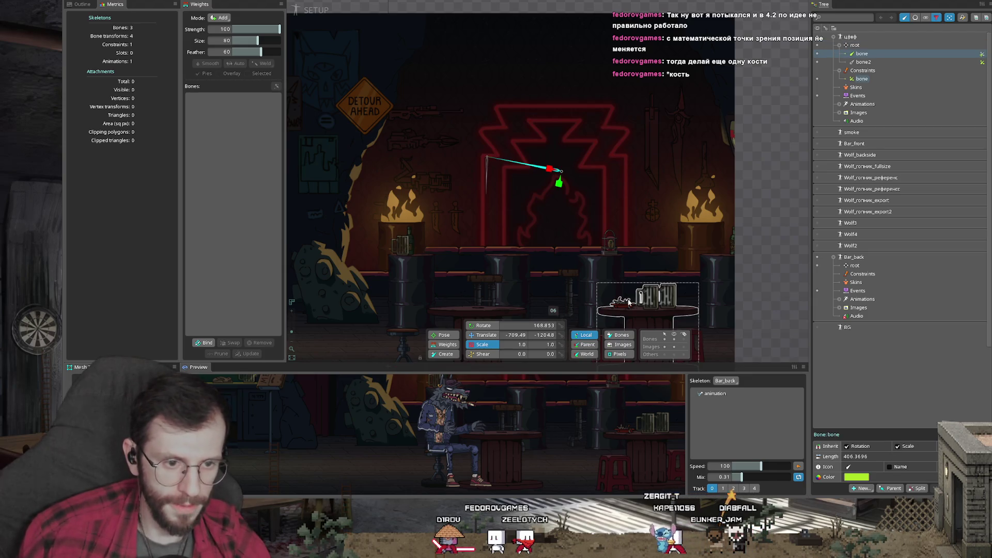
{"action": "key", "text": "Escape"}
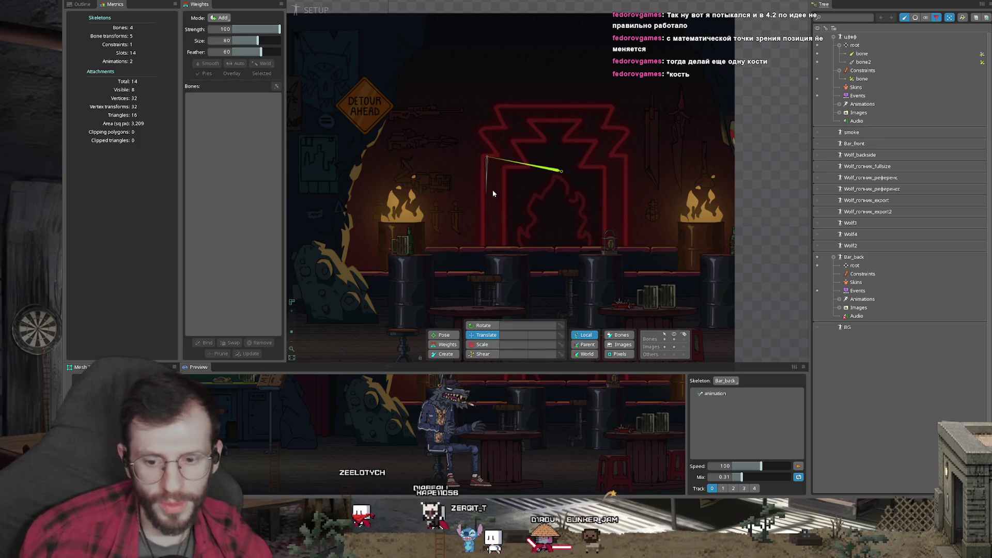
- Launch the Spine launcher again from the start menu
{"action": "mouse_move", "coordinate": [247, 550]}
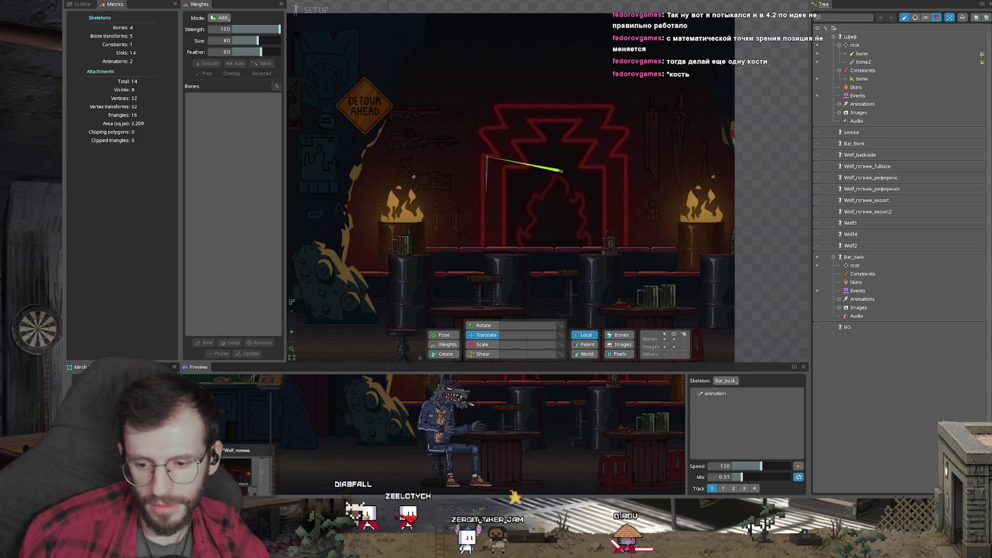
{"action": "key", "text": "super"}
{"action": "left_click", "coordinate": [292, 309]}
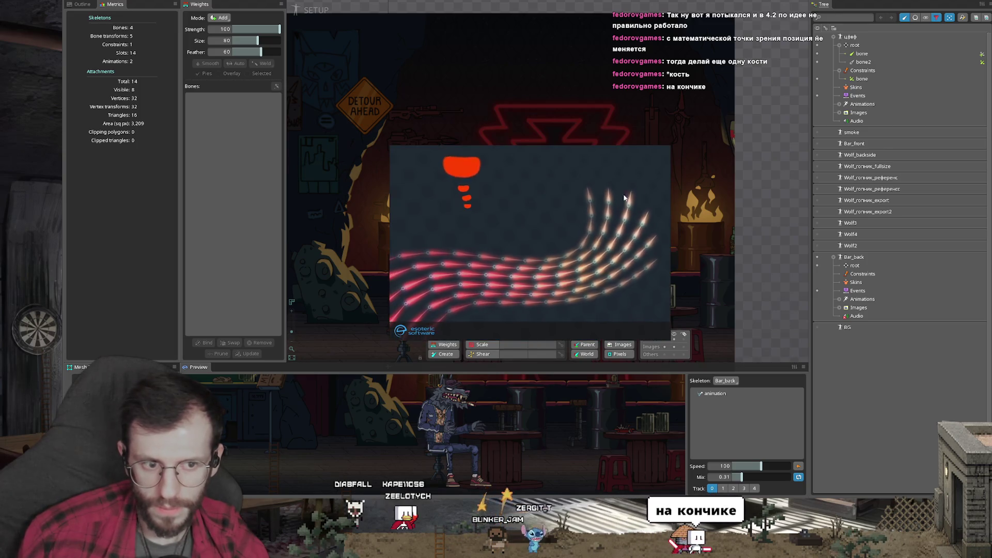
- Start Spine Latest 4.3 from the launcher and open the most recent project, the wolf bar scene
{"action": "left_click", "coordinate": [571, 177]}
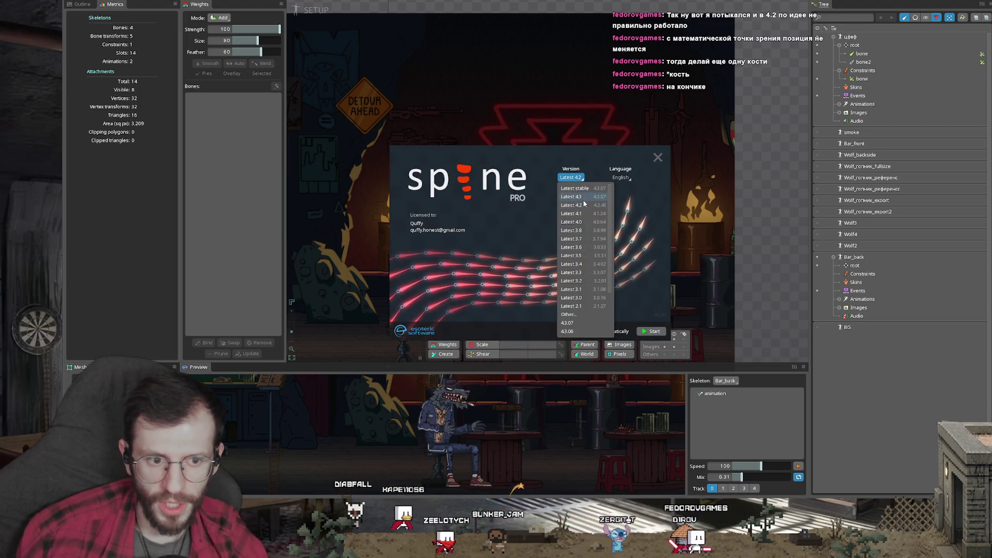
{"action": "left_click", "coordinate": [585, 196]}
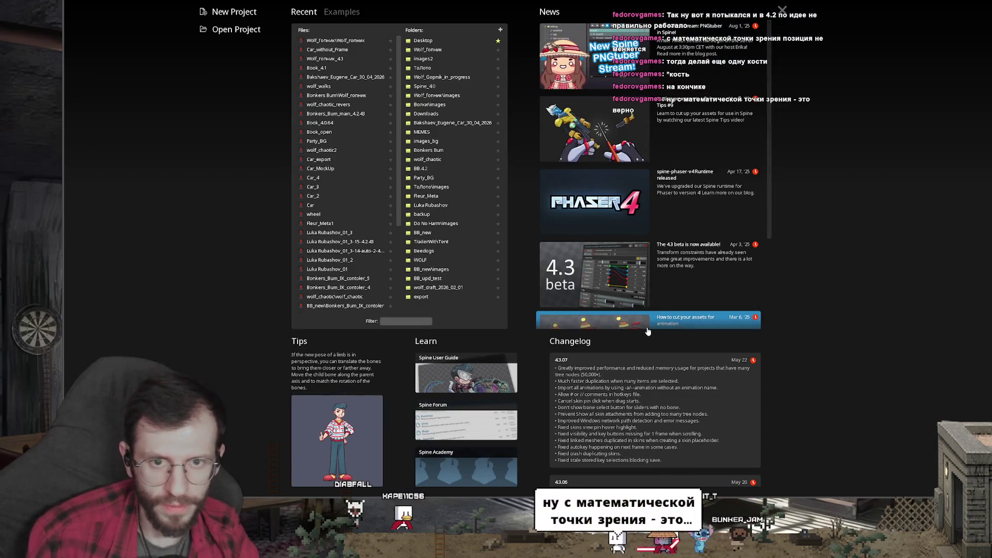
{"action": "left_click", "coordinate": [336, 40]}
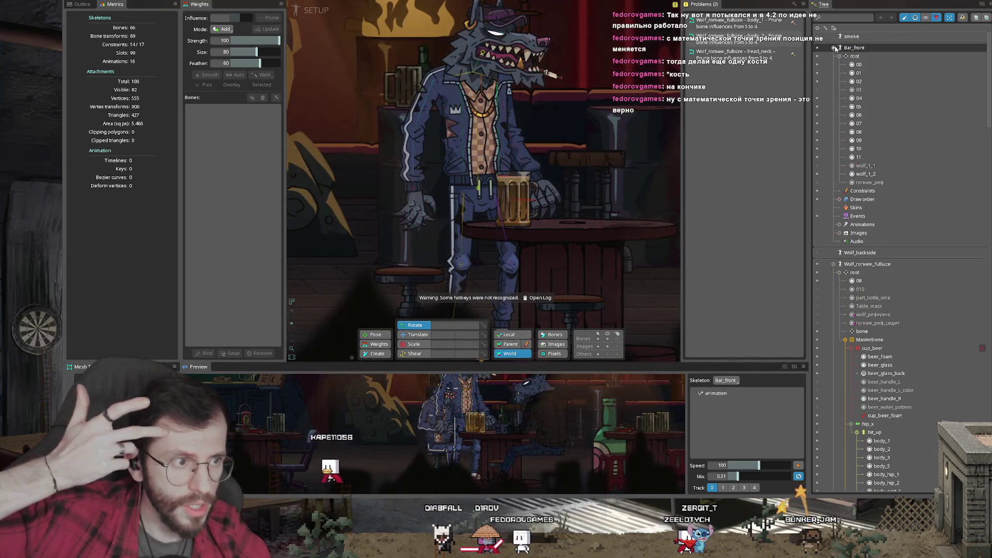
- Collapse Wolf_гопник_fullsize and Bar_back in the tree and hide Bar_back from the canvas
{"action": "left_click", "coordinate": [842, 71]}
{"action": "left_click", "coordinate": [833, 70]}
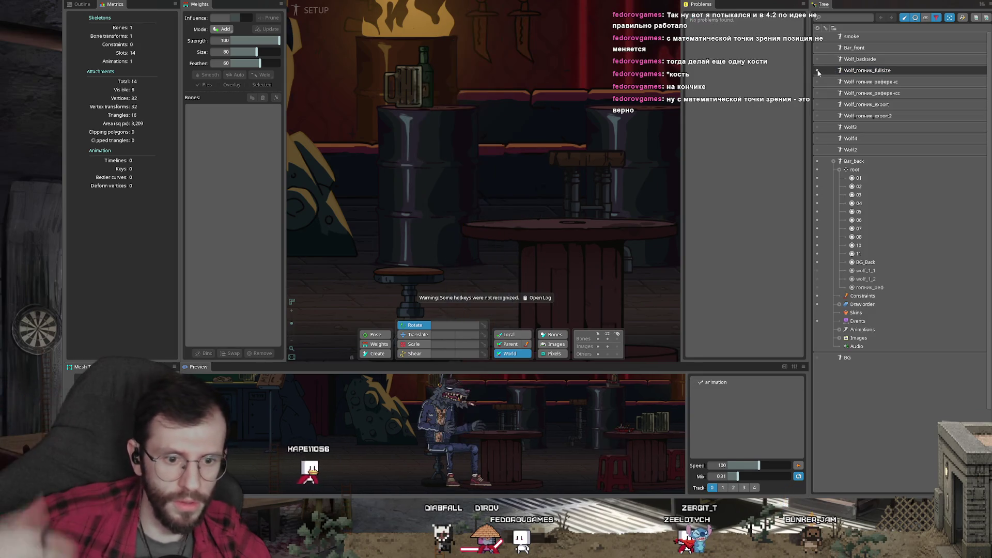
{"action": "left_click", "coordinate": [833, 161]}
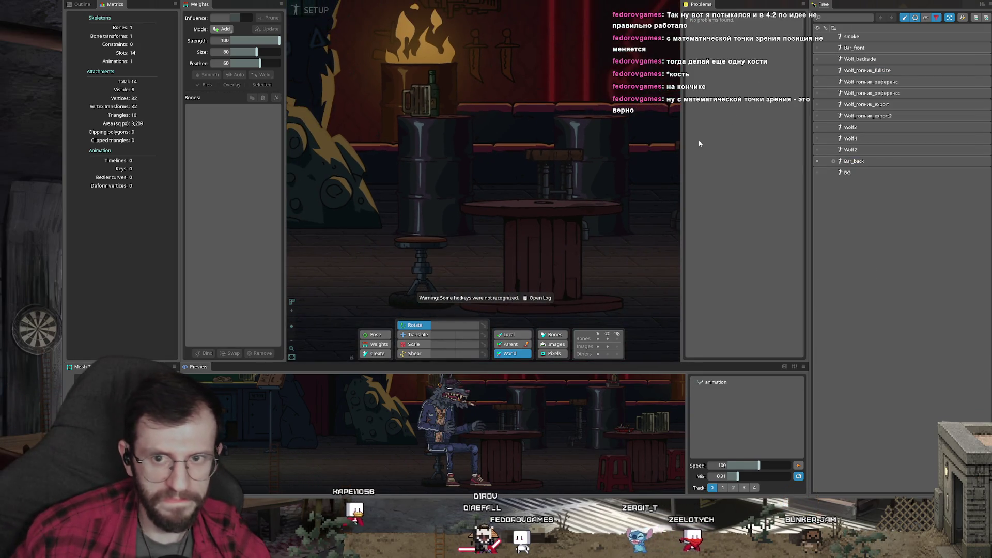
{"action": "left_click", "coordinate": [91, 2]}
{"action": "left_click_drag", "start_coordinate": [398, 93], "coordinate": [372, 320]}
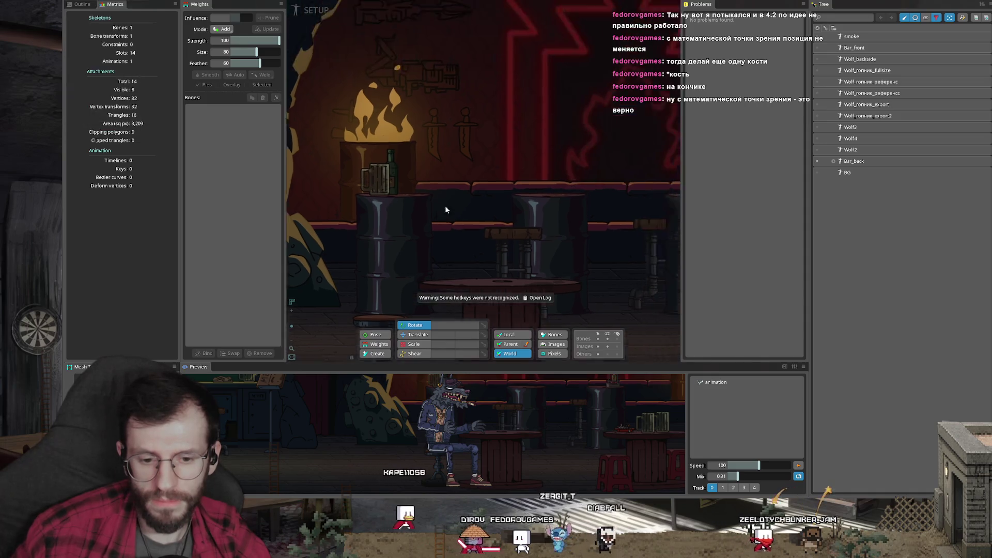
{"action": "left_click", "coordinate": [817, 163]}
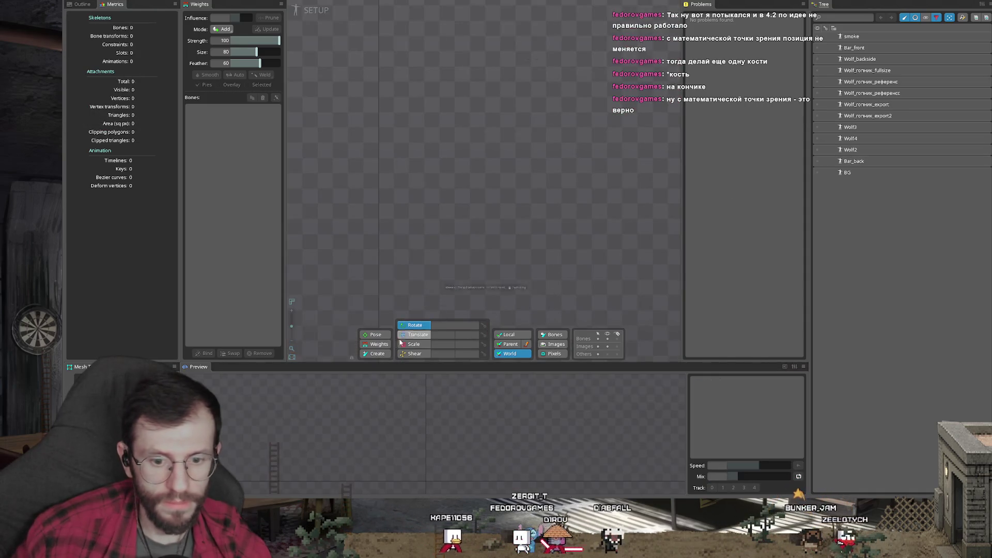
- Clear the selection on the empty canvas and add a New Skeleton from the main menu
{"action": "scroll", "coordinate": [491, 153], "scroll_direction": "up", "scroll_amount": 2}
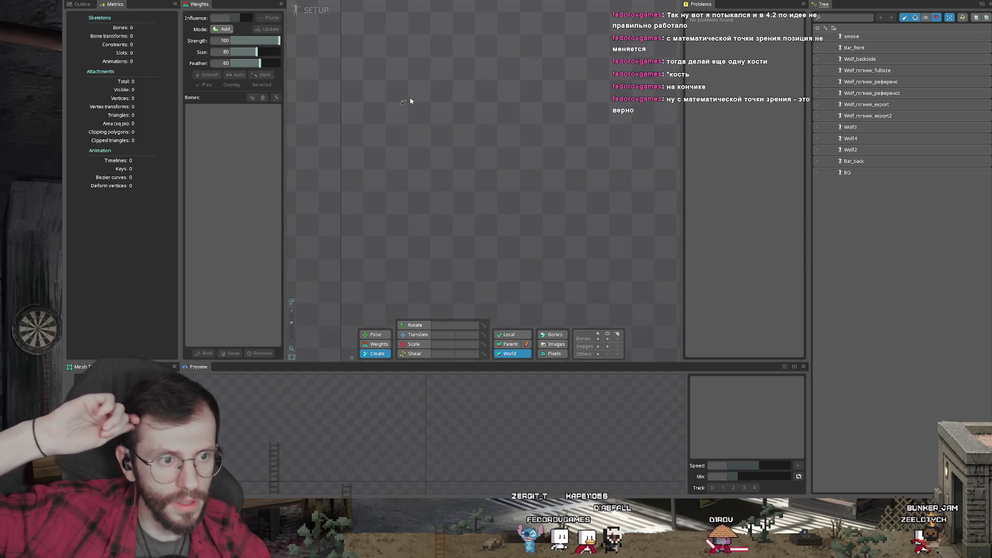
{"action": "left_click_drag", "start_coordinate": [471, 93], "coordinate": [405, 185]}
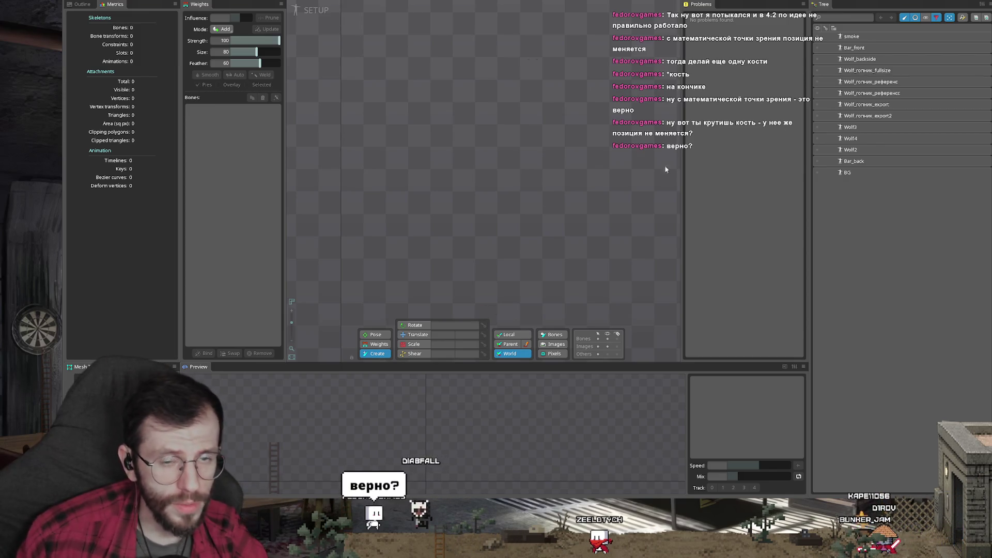
{"action": "left_click", "coordinate": [67, 2]}
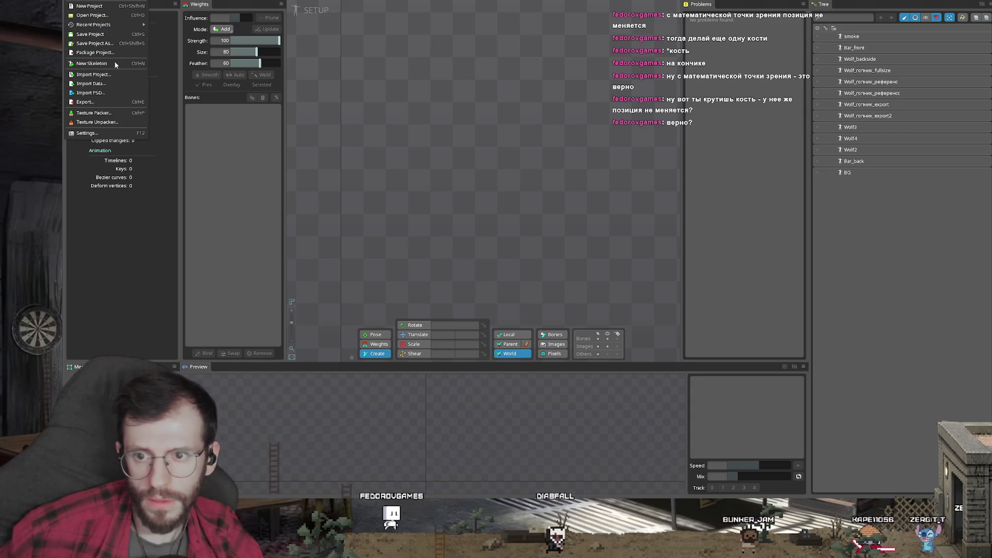
{"action": "left_click", "coordinate": [92, 63]}
- Name the new skeleton 'ывсас' and draw bone, bone2 and bone3, with bone3 pointing down beside bone2
{"action": "type", "text": "ывсас"}
{"action": "key", "text": "Return"}
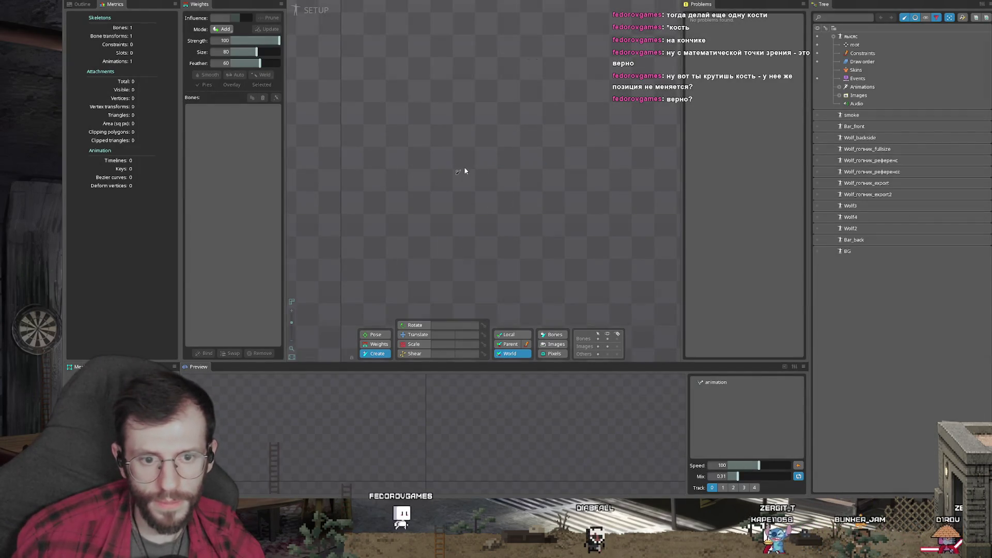
{"action": "left_click_drag", "start_coordinate": [542, 173], "coordinate": [403, 172]}
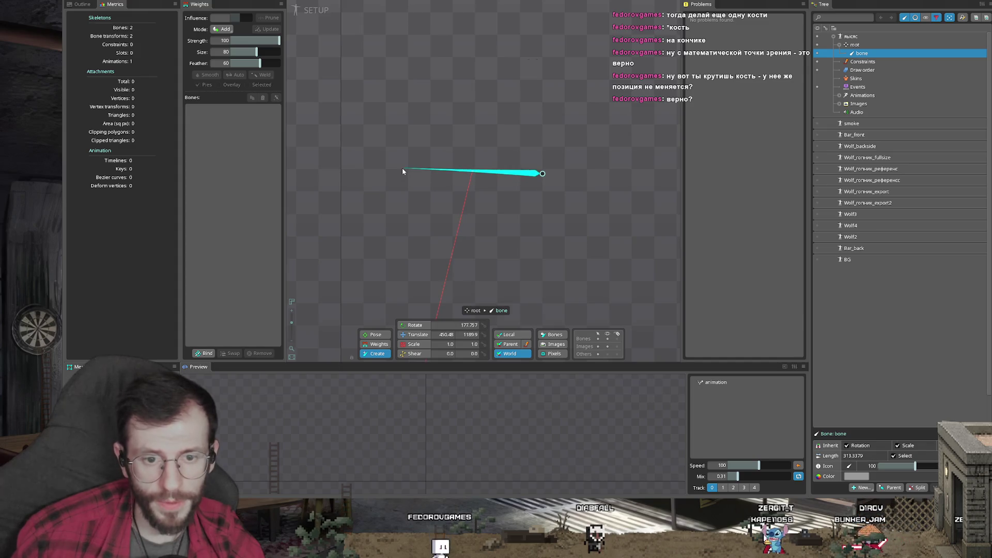
{"action": "left_click", "coordinate": [405, 172]}
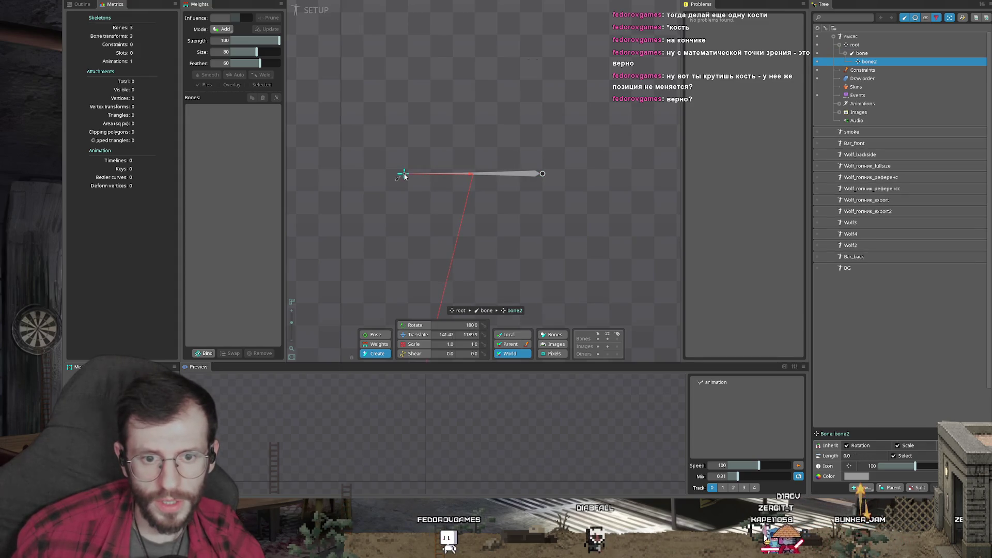
{"action": "left_click", "coordinate": [409, 265]}
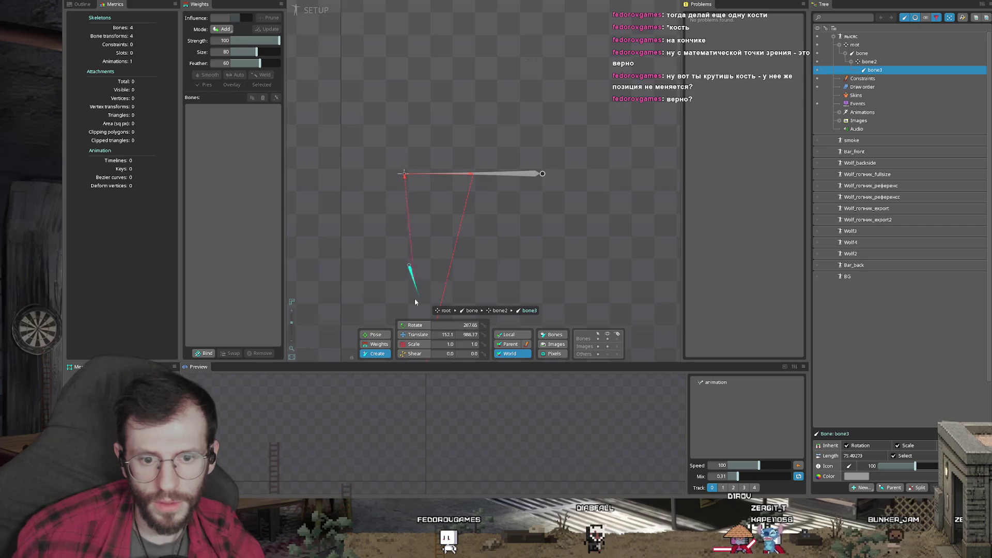
{"action": "left_click_drag", "start_coordinate": [419, 300], "coordinate": [408, 321]}
{"action": "left_click", "coordinate": [418, 334]}
{"action": "mouse_move", "coordinate": [489, 267]}
{"action": "left_mouse_down"}
{"action": "mouse_move", "coordinate": [516, 192]}
{"action": "mouse_move", "coordinate": [490, 221]}
{"action": "left_mouse_up"}
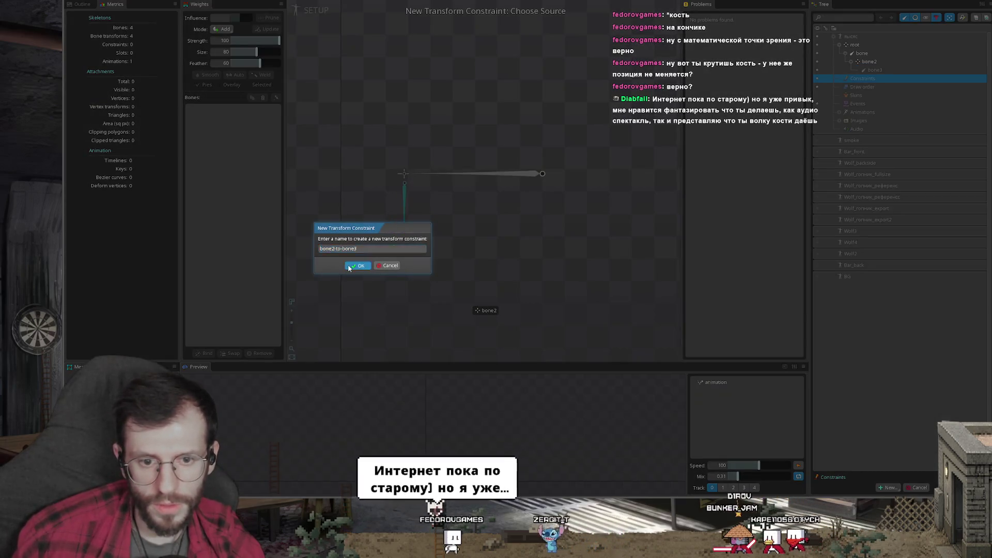
- Add a bone2-to-bone3 transform constraint and turn on its Translate mix
{"action": "left_click", "coordinate": [348, 265]}
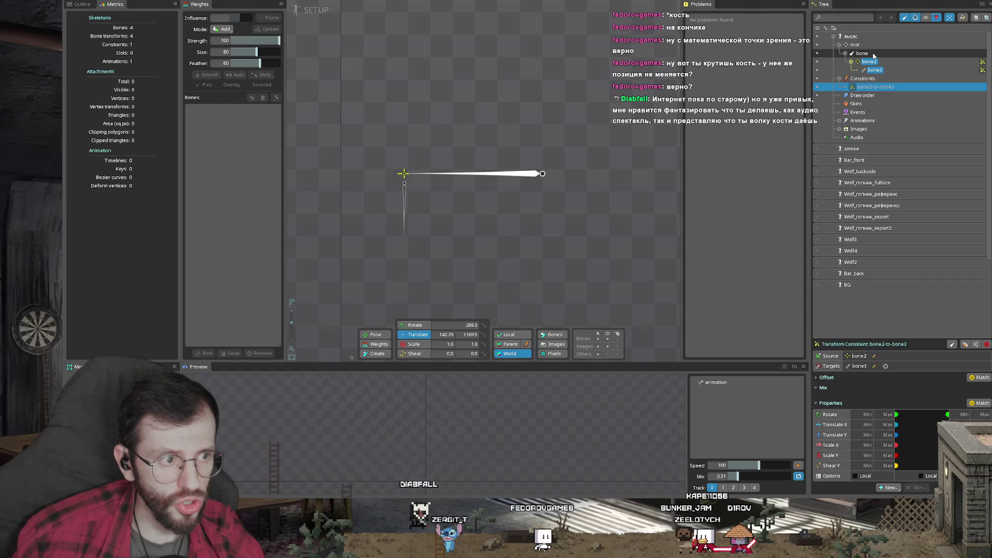
{"action": "left_click", "coordinate": [870, 62]}
{"action": "left_click", "coordinate": [874, 71]}
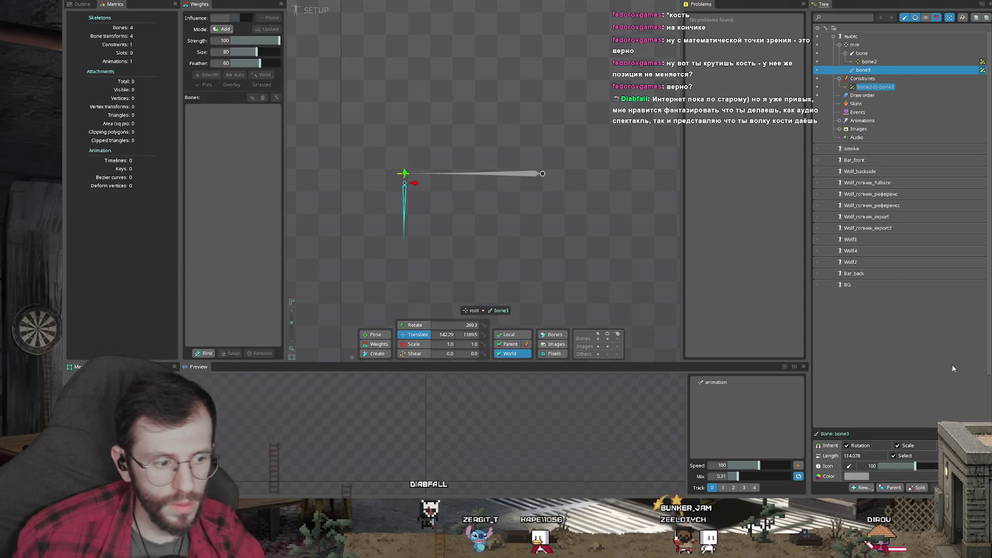
{"action": "left_click", "coordinate": [877, 87]}
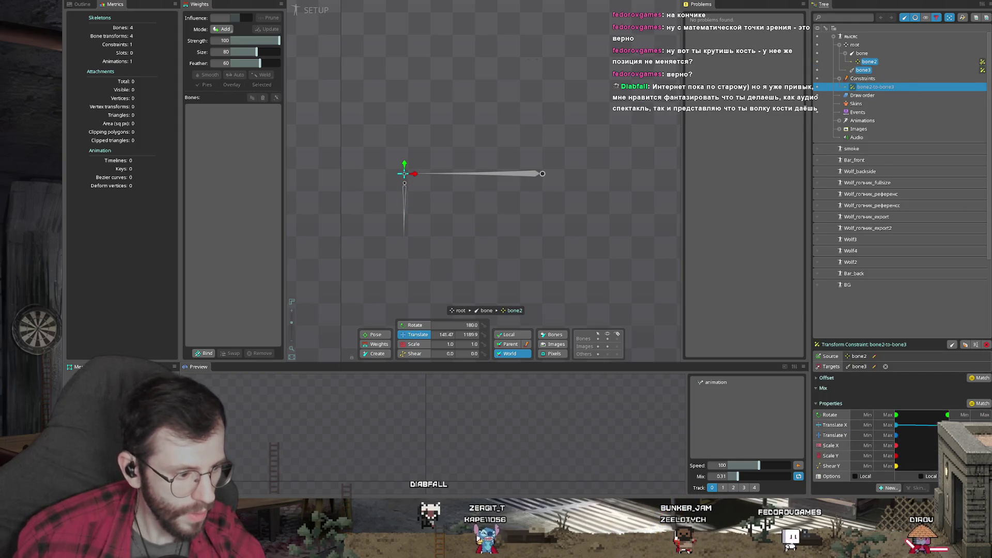
{"action": "left_click", "coordinate": [897, 436]}
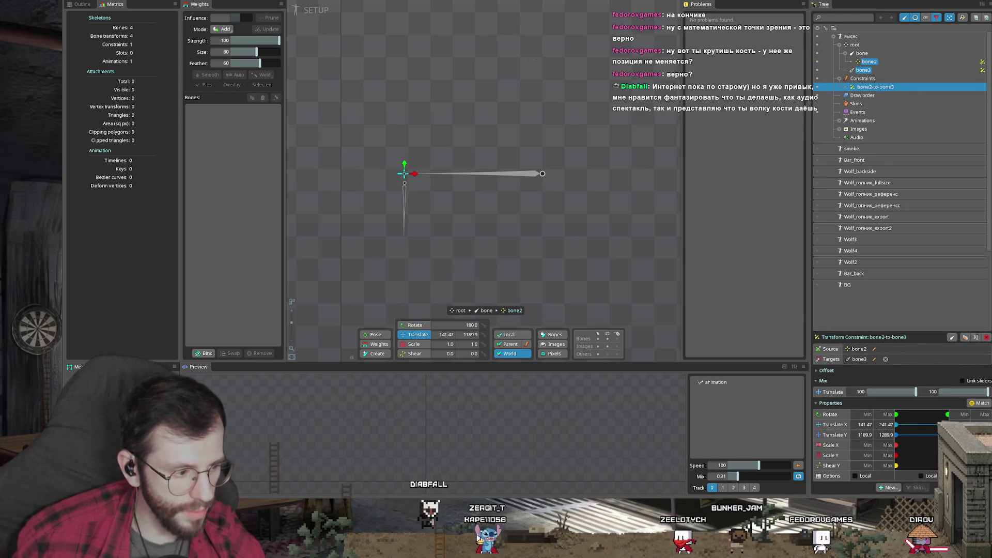
- Rotate the parent bone through several angles to test the constraint
{"action": "left_click", "coordinate": [537, 172]}
{"action": "left_click_drag", "start_coordinate": [552, 271], "coordinate": [533, 269]}
{"action": "left_click_drag", "start_coordinate": [522, 194], "coordinate": [566, 201]}
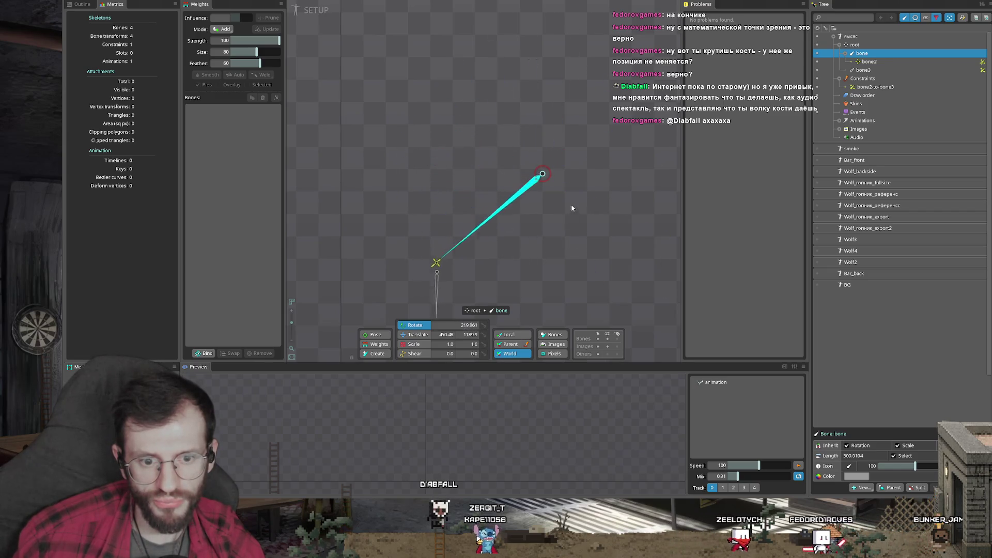
{"action": "mouse_move", "coordinate": [558, 189]}
{"action": "left_mouse_down"}
{"action": "mouse_move", "coordinate": [595, 272]}
{"action": "mouse_move", "coordinate": [634, 258]}
{"action": "left_mouse_up"}
{"action": "mouse_move", "coordinate": [656, 228]}
{"action": "left_mouse_down"}
{"action": "mouse_move", "coordinate": [646, 159]}
{"action": "mouse_move", "coordinate": [402, 144]}
{"action": "left_mouse_up"}
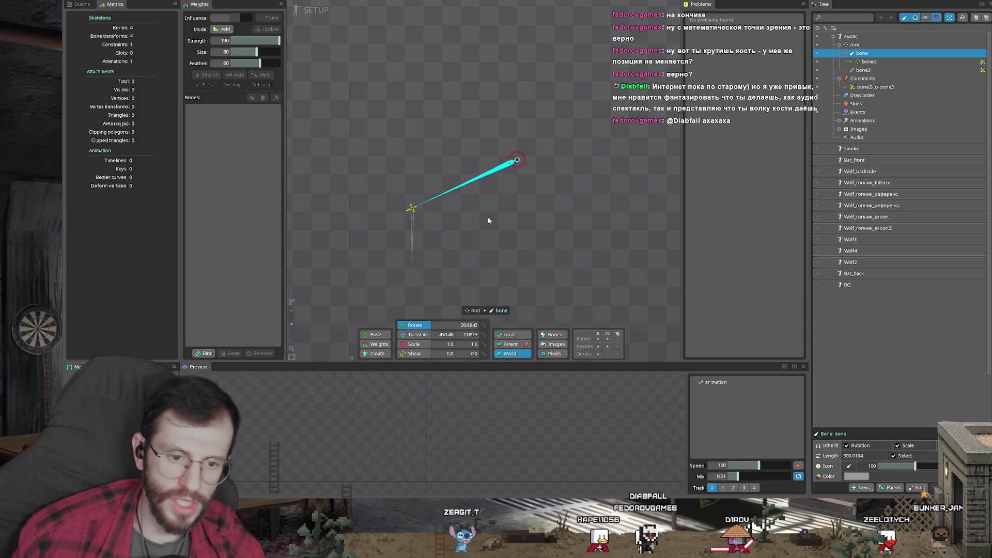
- Rotate bone3 and swing the parent bone again to test, then close Spine with Alt+F4
{"action": "left_click", "coordinate": [402, 142]}
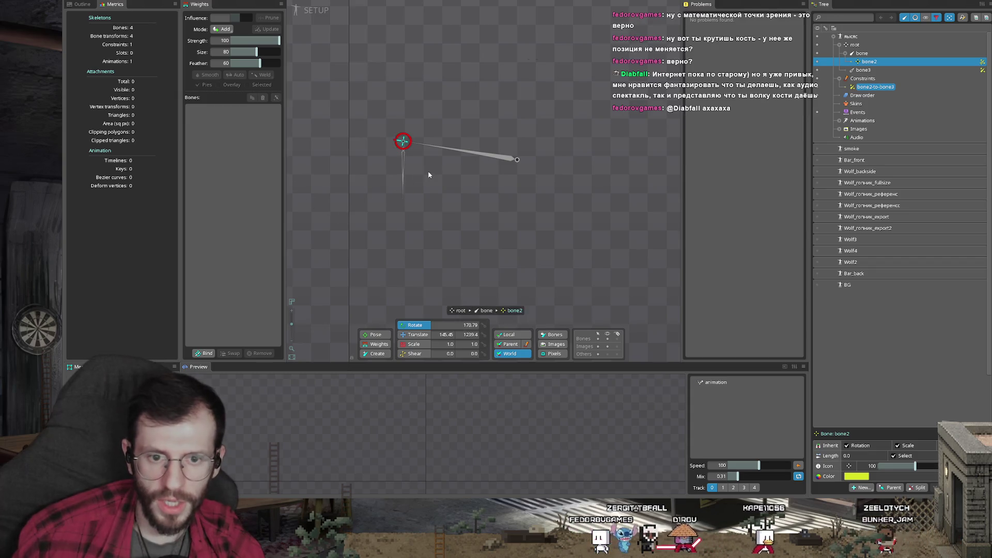
{"action": "left_click", "coordinate": [404, 180]}
{"action": "left_click_drag", "start_coordinate": [471, 262], "coordinate": [350, 201]}
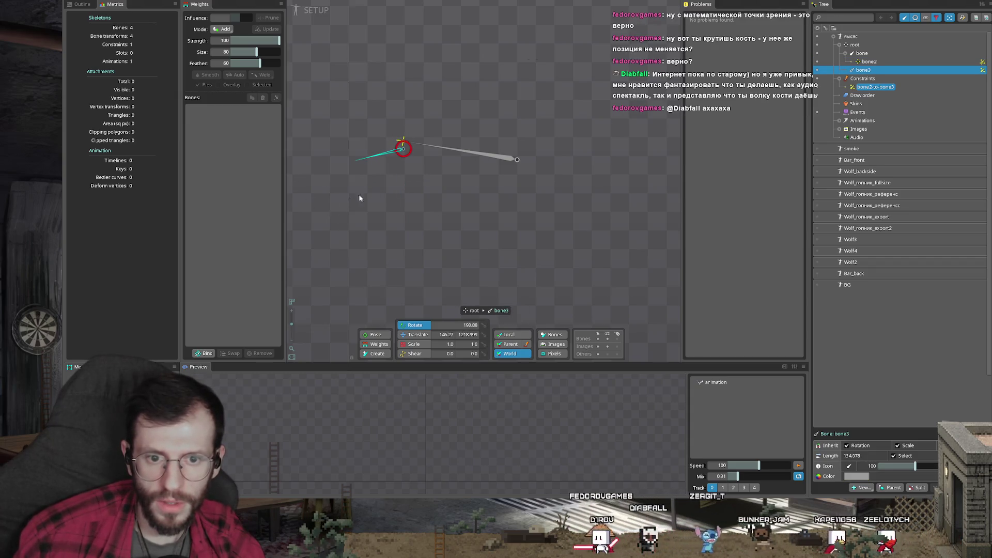
{"action": "mouse_move", "coordinate": [472, 154]}
{"action": "left_mouse_down"}
{"action": "mouse_move", "coordinate": [472, 197]}
{"action": "mouse_move", "coordinate": [593, 168]}
{"action": "left_mouse_up"}
{"action": "left_click_drag", "start_coordinate": [458, 180], "coordinate": [512, 225]}
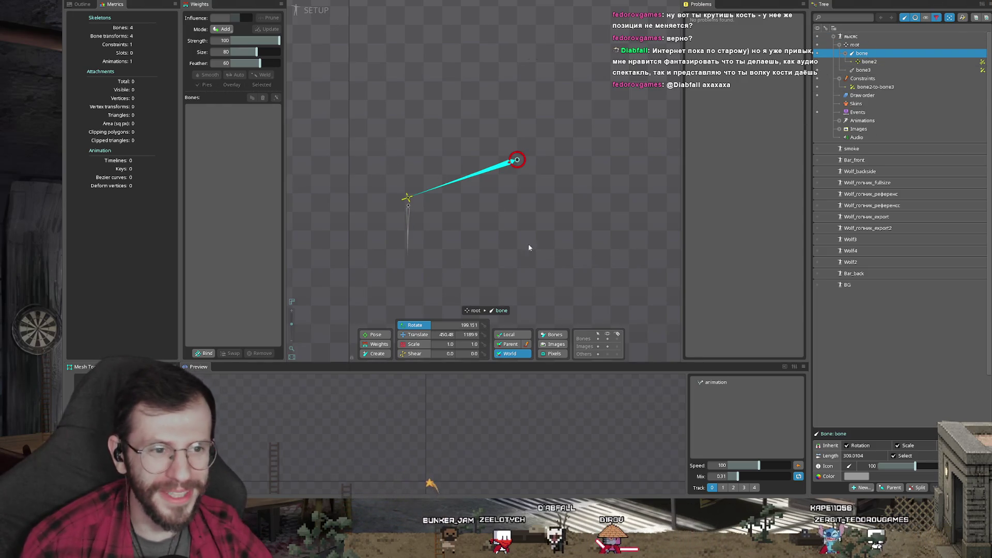
{"action": "left_click_drag", "start_coordinate": [512, 272], "coordinate": [437, 160]}
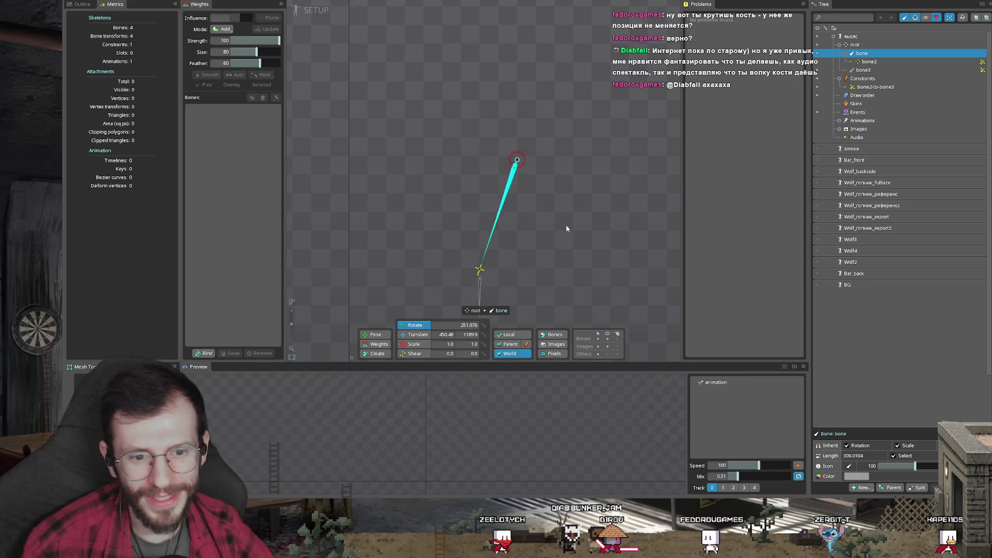
{"action": "left_click_drag", "start_coordinate": [441, 222], "coordinate": [509, 176]}
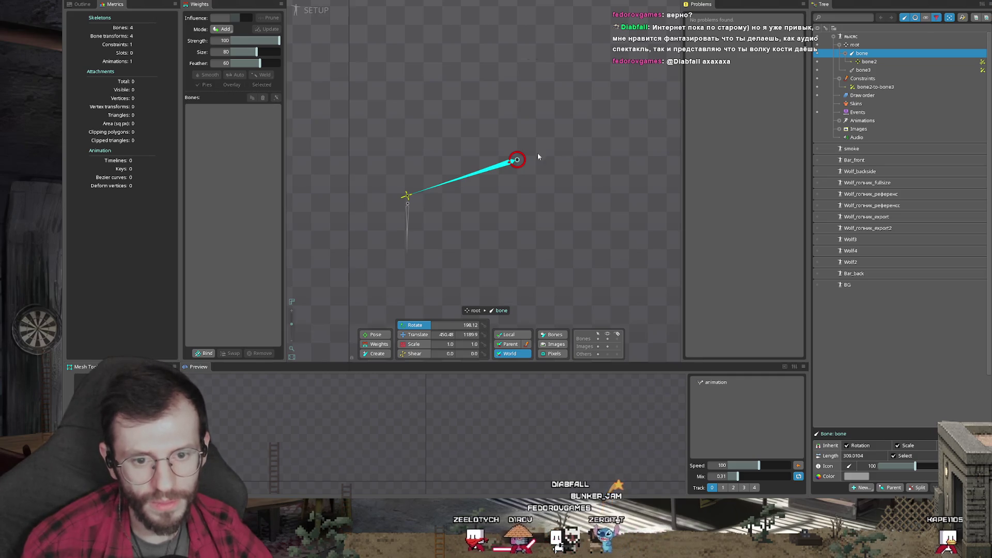
{"action": "left_click", "coordinate": [406, 197]}
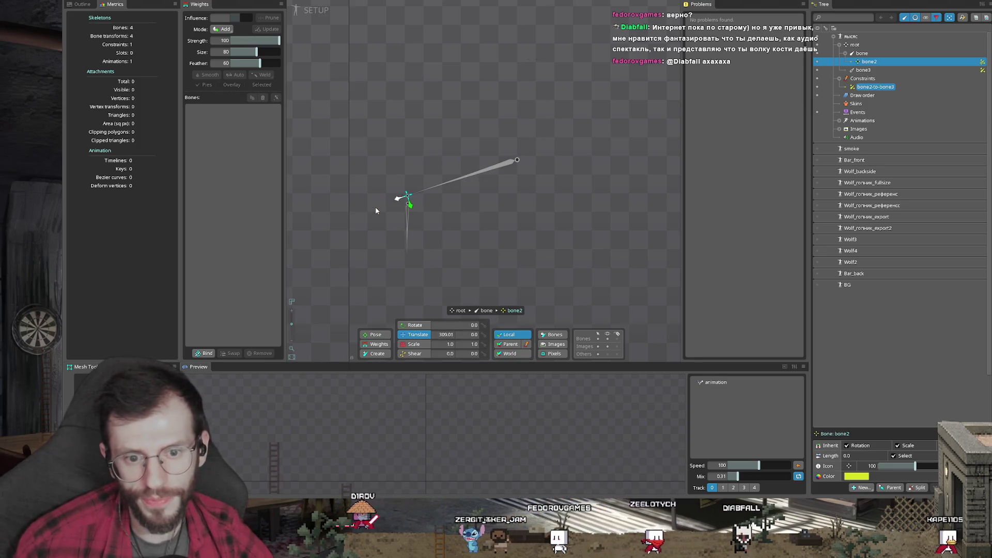
{"action": "key", "text": "alt+F4"}
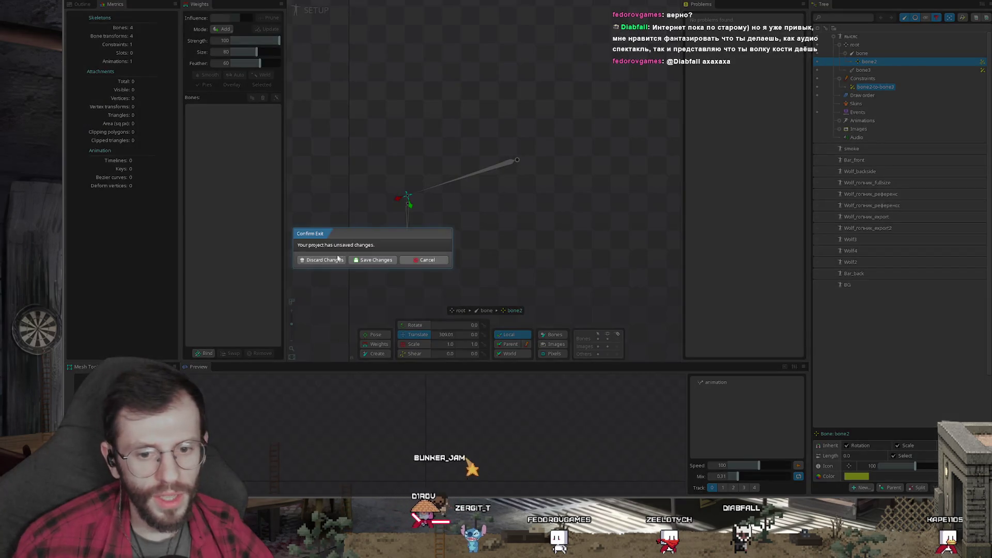
- Discard the test project and delete the leftover test skeleton from the bar project
{"action": "left_click", "coordinate": [328, 263]}
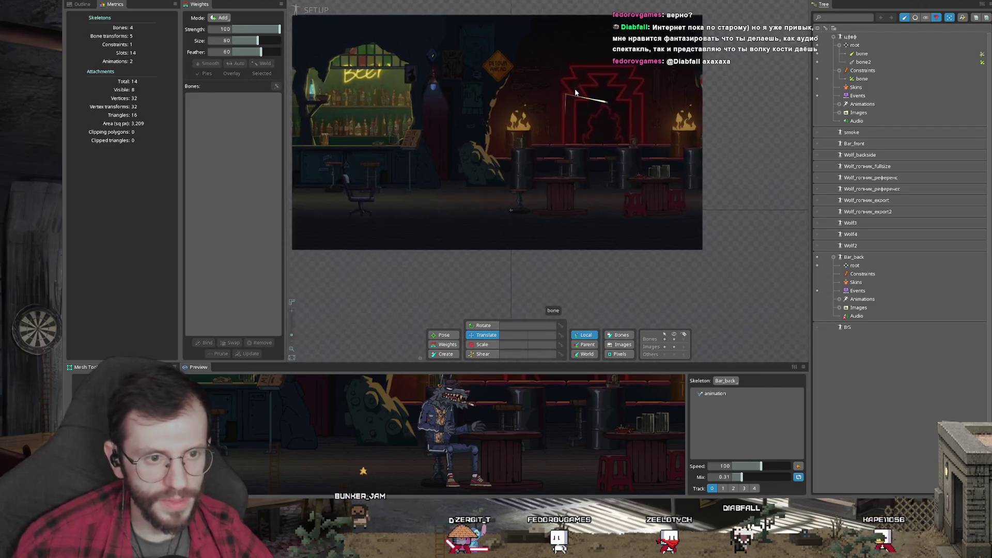
{"action": "left_click", "coordinate": [850, 37]}
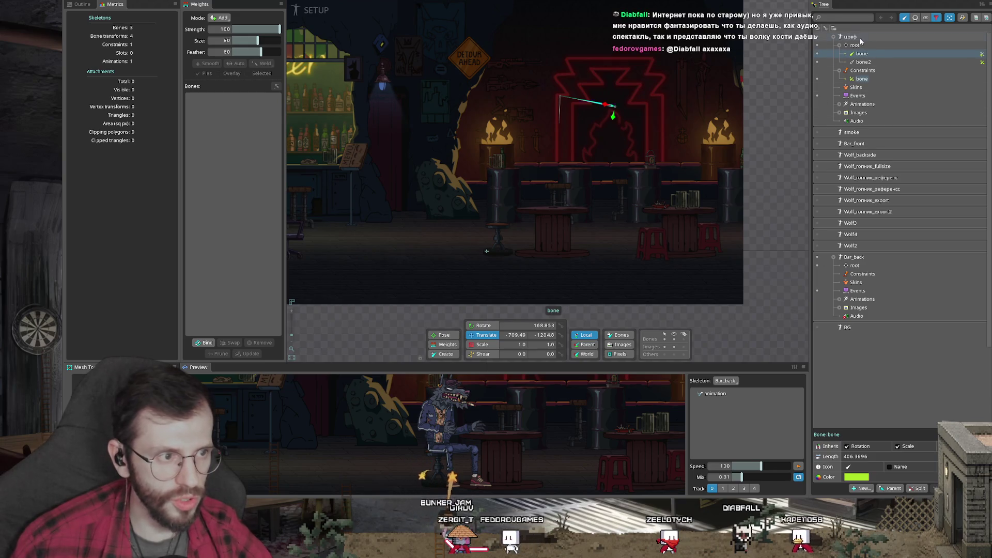
{"action": "key", "text": "Delete"}
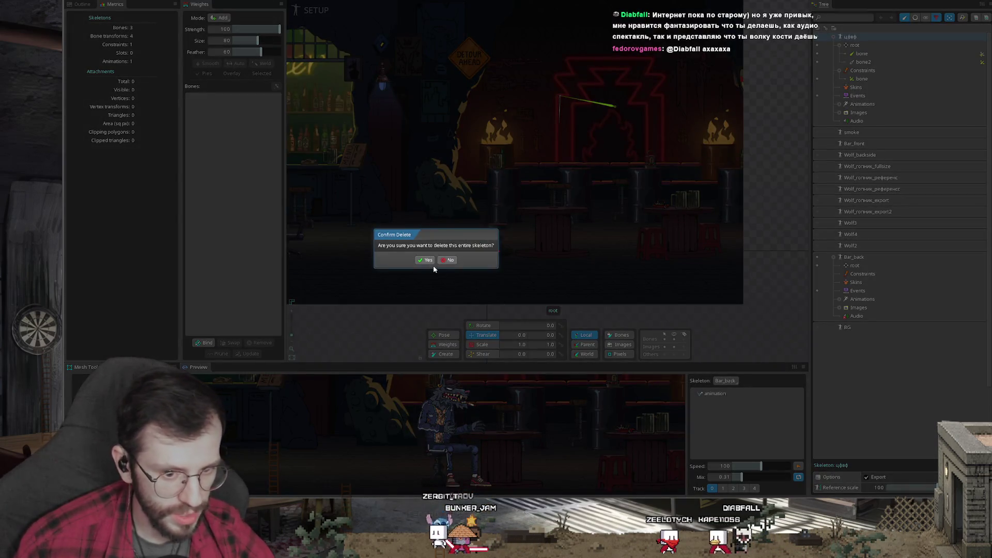
{"action": "left_click", "coordinate": [437, 260]}
- Pan the scene and turn Wolf_гопник_fullsize visibility back on in the tree
{"action": "scroll", "coordinate": [497, 232], "scroll_direction": "up", "scroll_amount": 3}
{"action": "scroll", "coordinate": [611, 173], "scroll_direction": "up", "scroll_amount": 2}
{"action": "scroll", "coordinate": [517, 134], "scroll_direction": "down", "scroll_amount": 3}
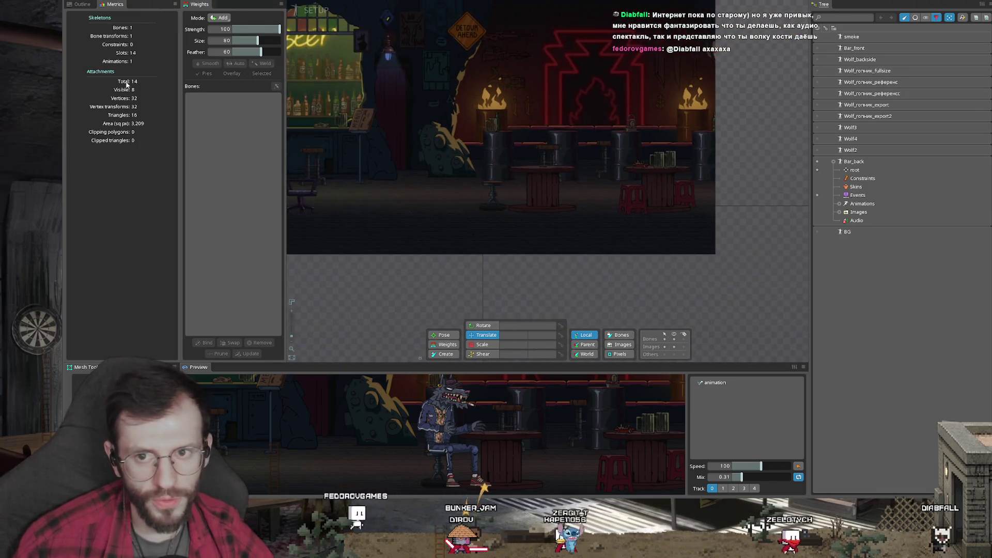
{"action": "left_click", "coordinate": [82, 3]}
{"action": "left_click", "coordinate": [355, 195]}
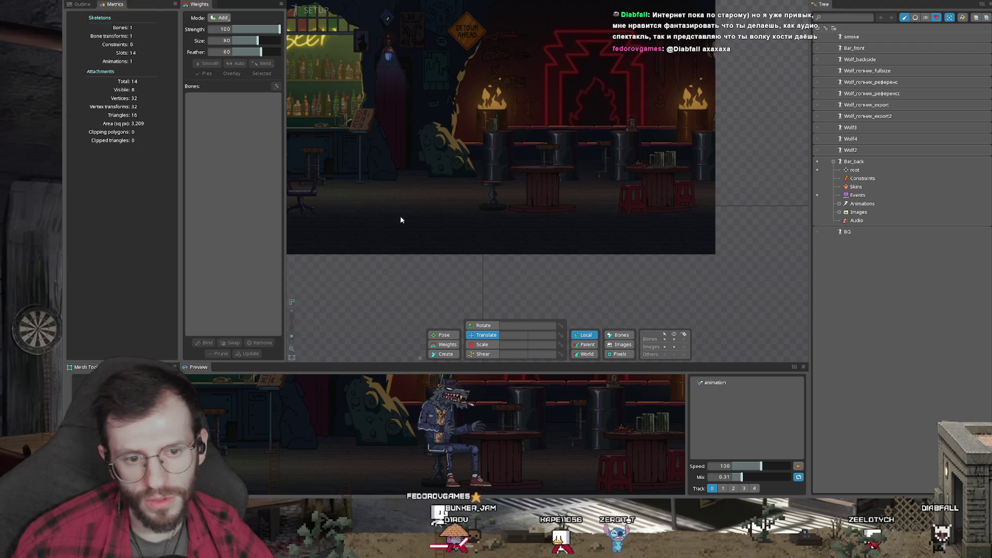
{"action": "left_click_drag", "start_coordinate": [394, 221], "coordinate": [396, 291]}
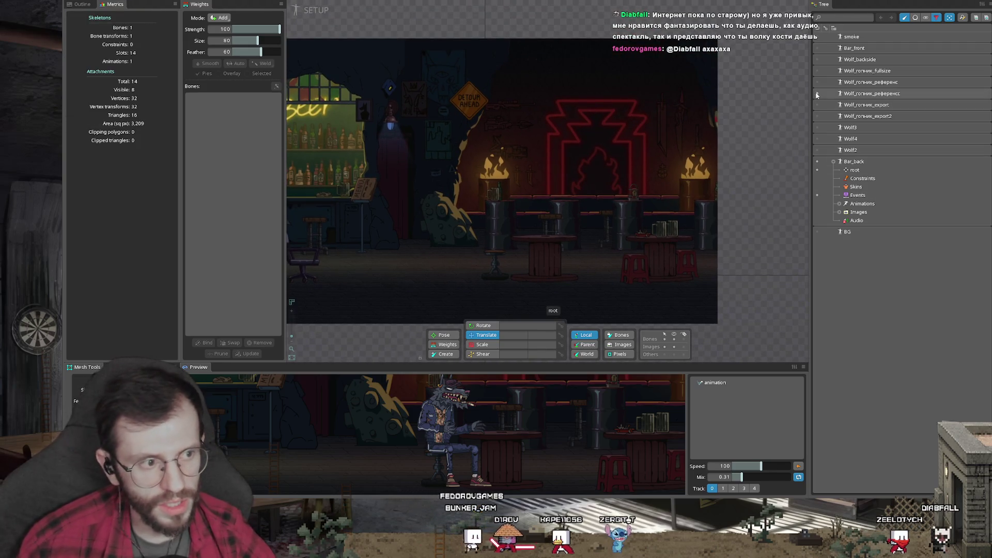
{"action": "left_click", "coordinate": [817, 70]}
{"action": "scroll", "coordinate": [540, 190], "scroll_direction": "up", "scroll_amount": 5}
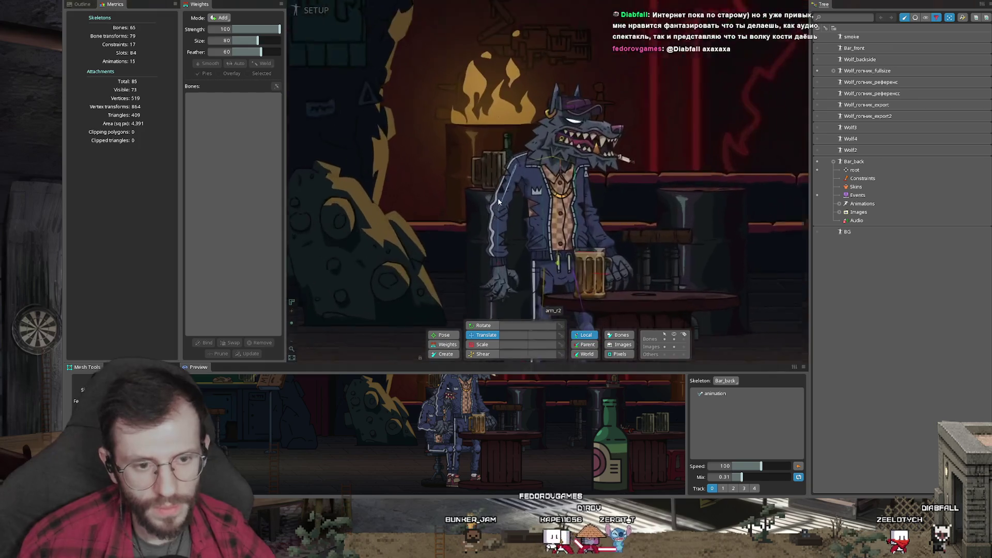
{"action": "scroll", "coordinate": [550, 237], "scroll_direction": "down", "scroll_amount": 3}
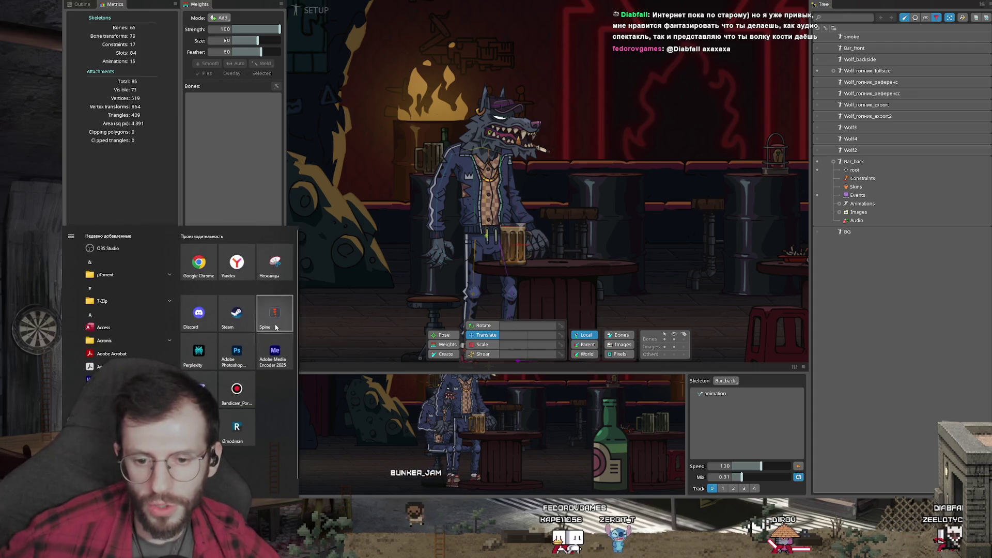
- Launch a second Spine instance at version 4.3.07 and open the recent Wolf_гопник project
{"action": "left_click", "coordinate": [279, 315]}
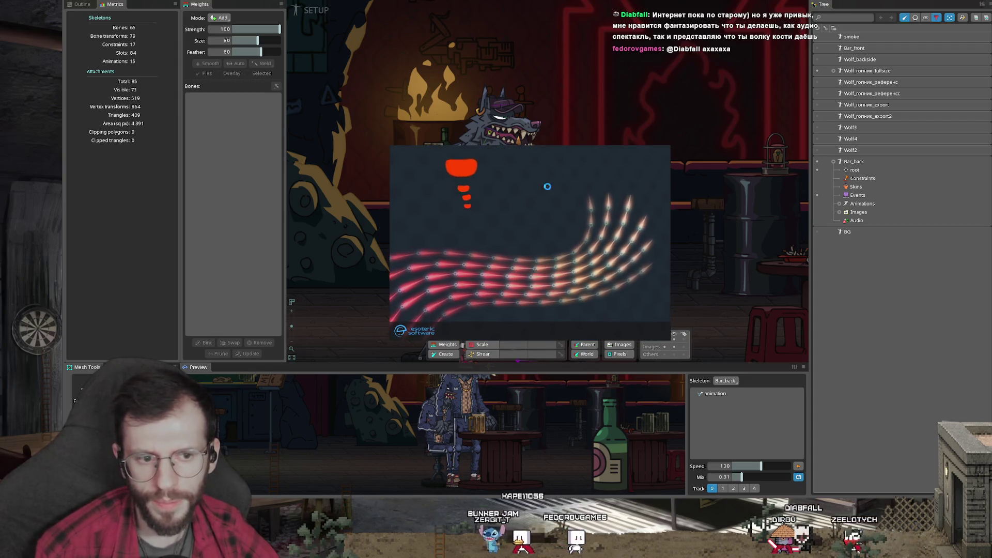
{"action": "left_click", "coordinate": [578, 177]}
{"action": "left_click", "coordinate": [583, 185]}
{"action": "left_click", "coordinate": [646, 333]}
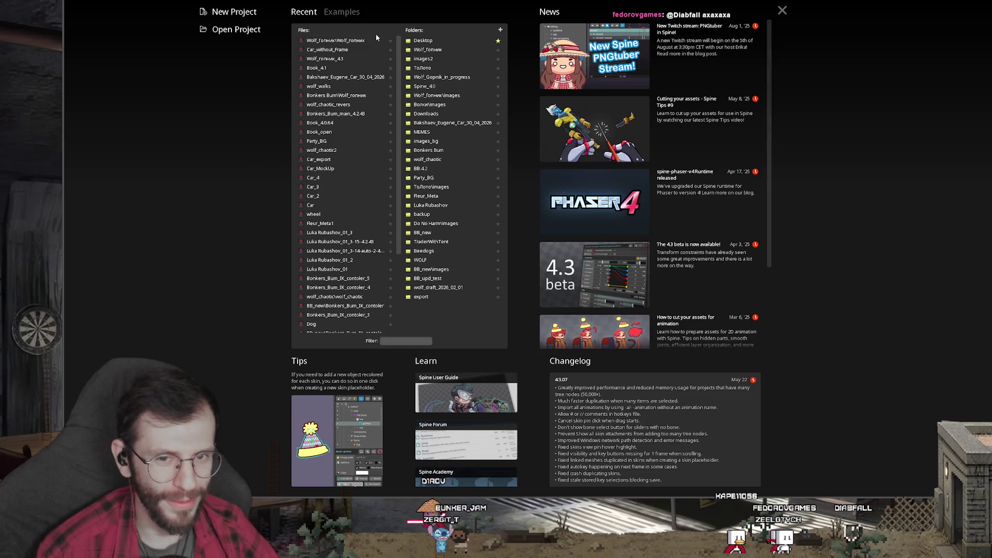
{"action": "left_click", "coordinate": [374, 43]}
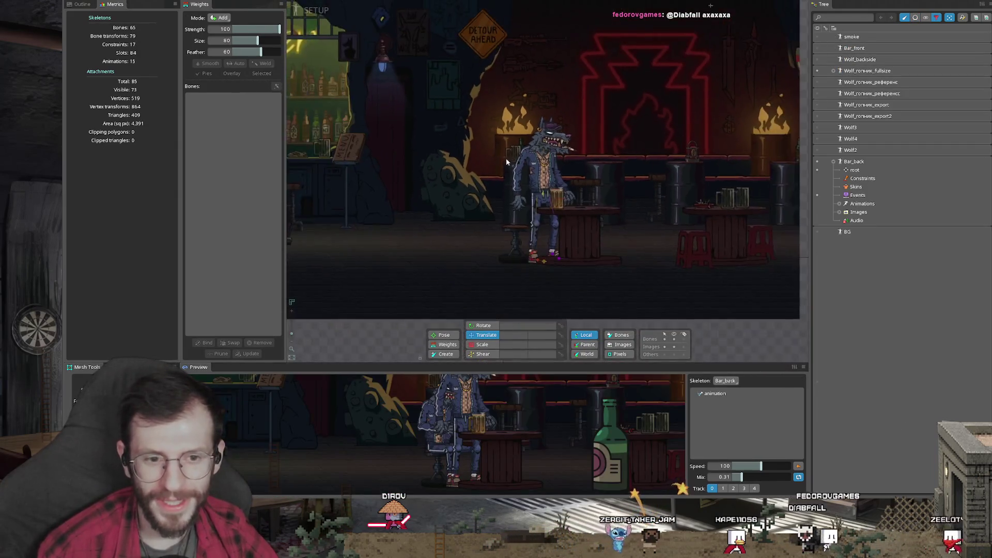
- Select arm_r1 and start a transform constraint with Ctrl+T, then cancel it
{"action": "scroll", "coordinate": [517, 233], "scroll_direction": "up", "scroll_amount": 2}
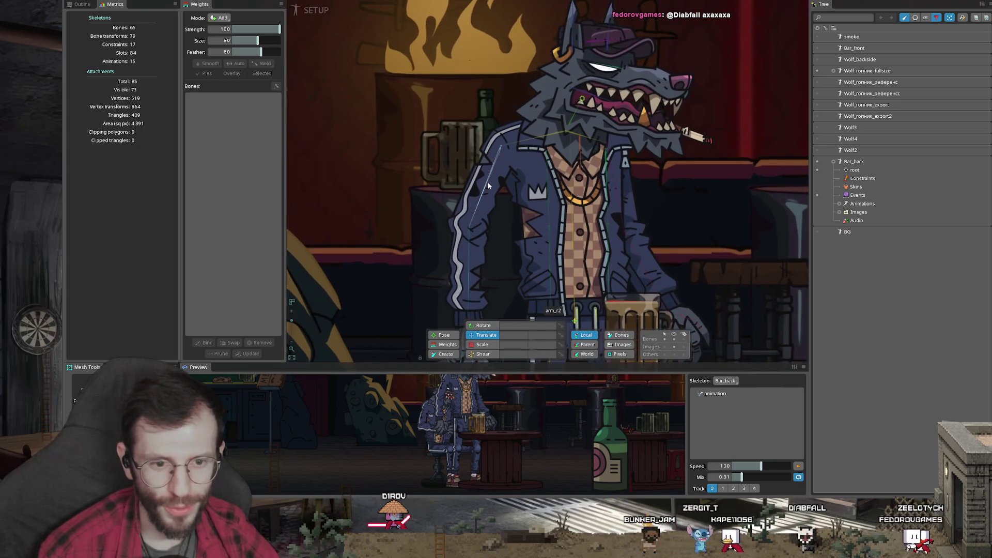
{"action": "left_click", "coordinate": [473, 197]}
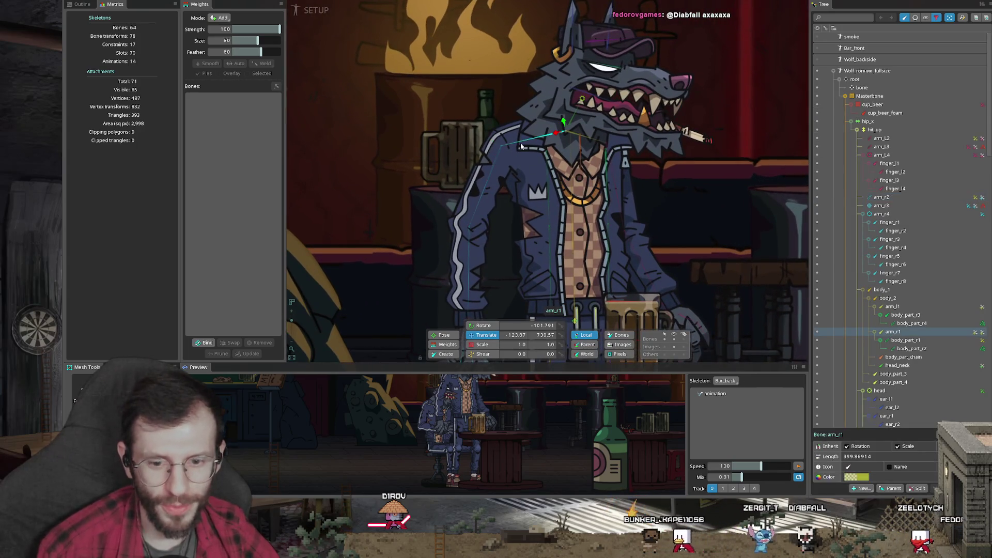
{"action": "key", "text": "ctrl+t"}
{"action": "left_click", "coordinate": [472, 205]}
{"action": "mouse_move", "coordinate": [457, 175]}
{"action": "left_mouse_down"}
{"action": "mouse_move", "coordinate": [427, 104]}
{"action": "mouse_move", "coordinate": [470, 52]}
{"action": "mouse_move", "coordinate": [455, 248]}
{"action": "left_mouse_up"}
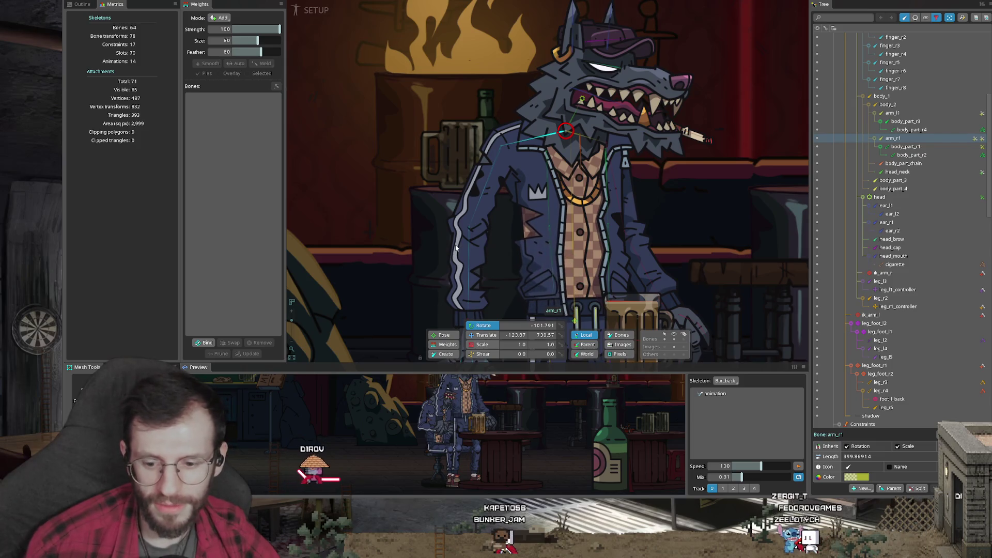
- In the other Spine window, show the arm_r1 constraint with source arm_r1 and target body_part_r1
{"action": "left_click", "coordinate": [275, 484]}
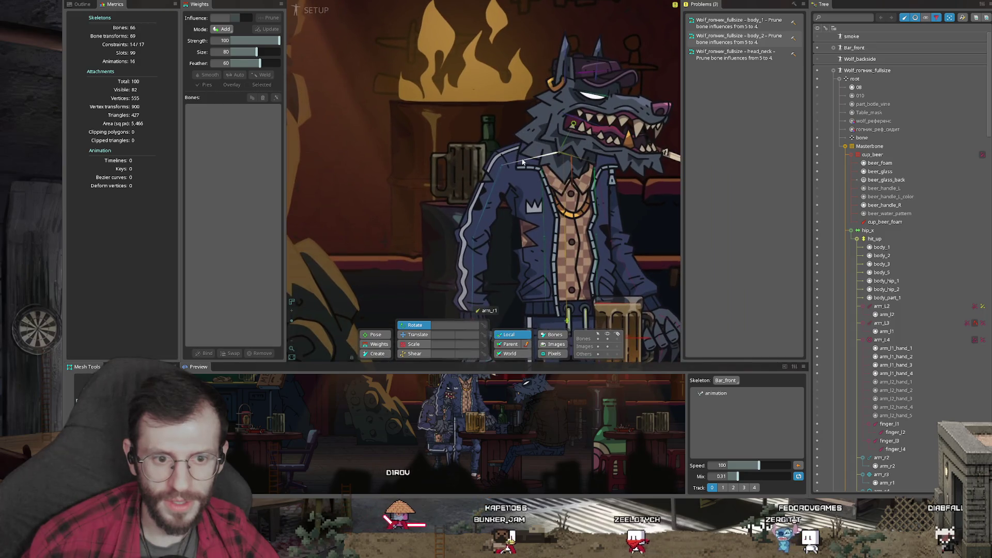
{"action": "left_click", "coordinate": [523, 162]}
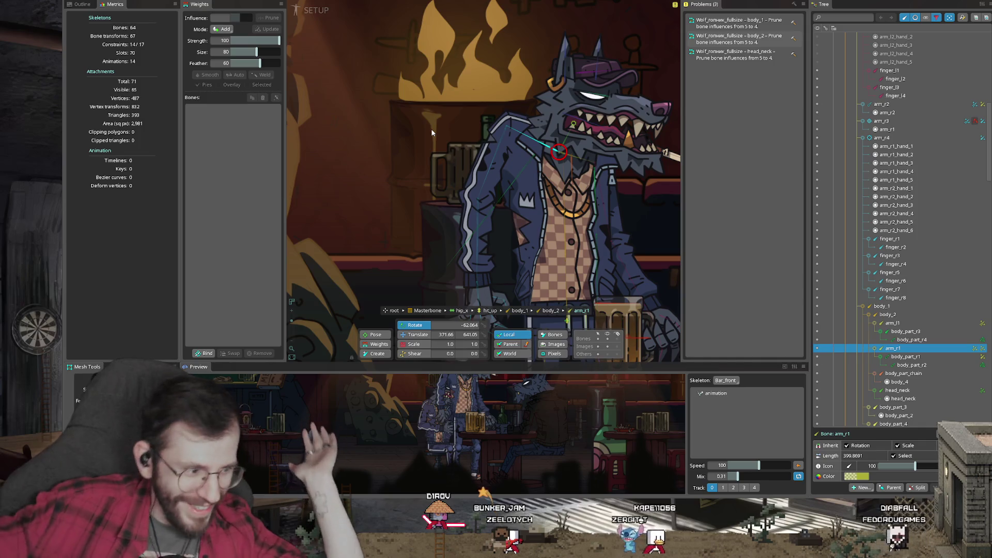
{"action": "left_click", "coordinate": [975, 349]}
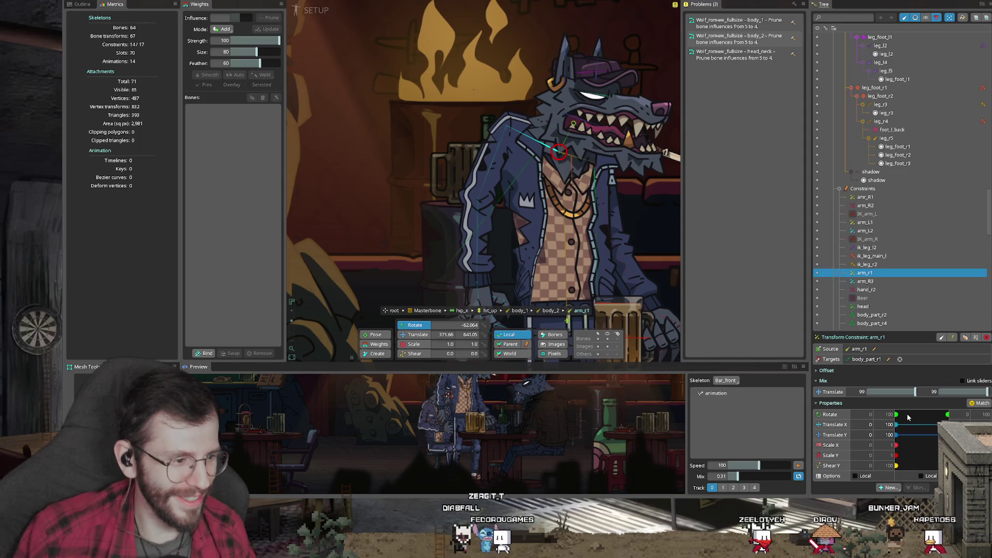
- Start a transform constraint, cancel it, and select the arm_r1 and arm_r2 bones
{"action": "left_click", "coordinate": [888, 487]}
{"action": "left_click", "coordinate": [413, 164]}
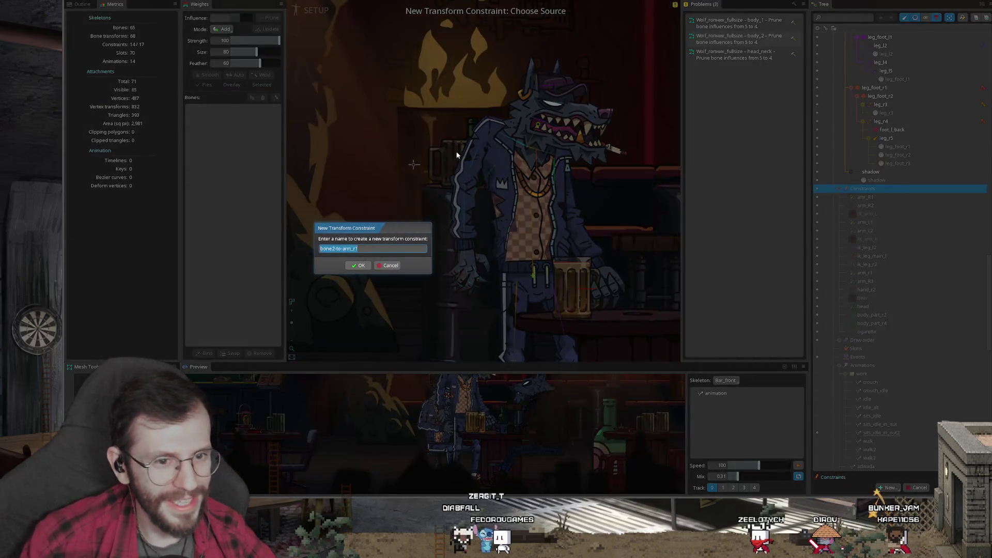
{"action": "left_click", "coordinate": [391, 266]}
{"action": "left_click", "coordinate": [507, 139]}
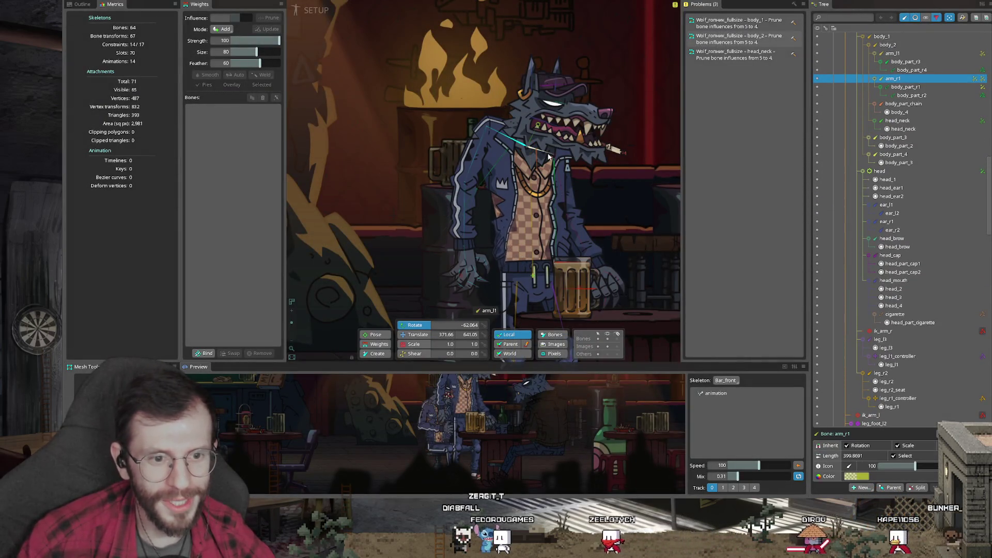
{"action": "left_click", "coordinate": [476, 172]}
- Delete the old arm_L1 transform constraint
{"action": "scroll", "coordinate": [905, 207], "scroll_direction": "down", "scroll_amount": 10}
{"action": "left_click", "coordinate": [879, 283]}
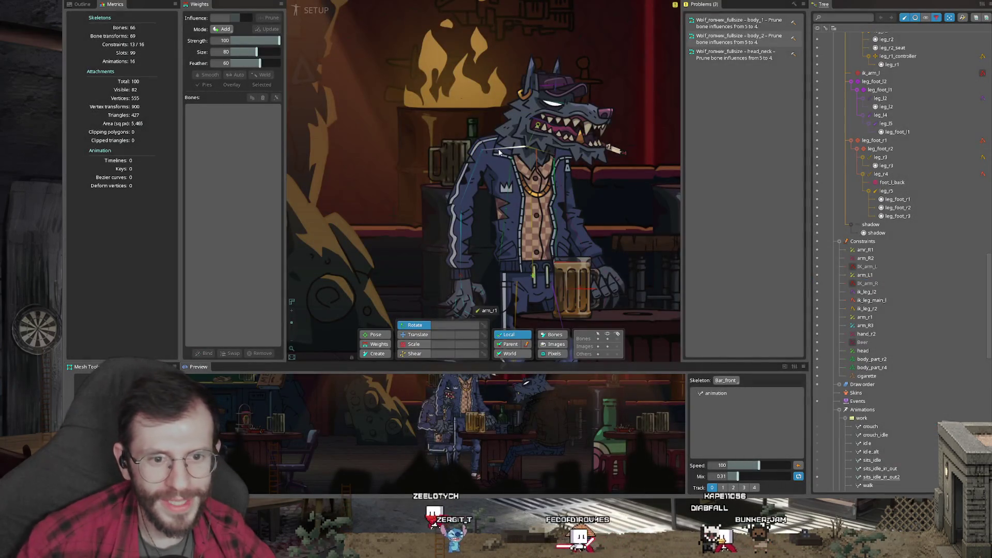
{"action": "key", "text": "ctrl+z"}
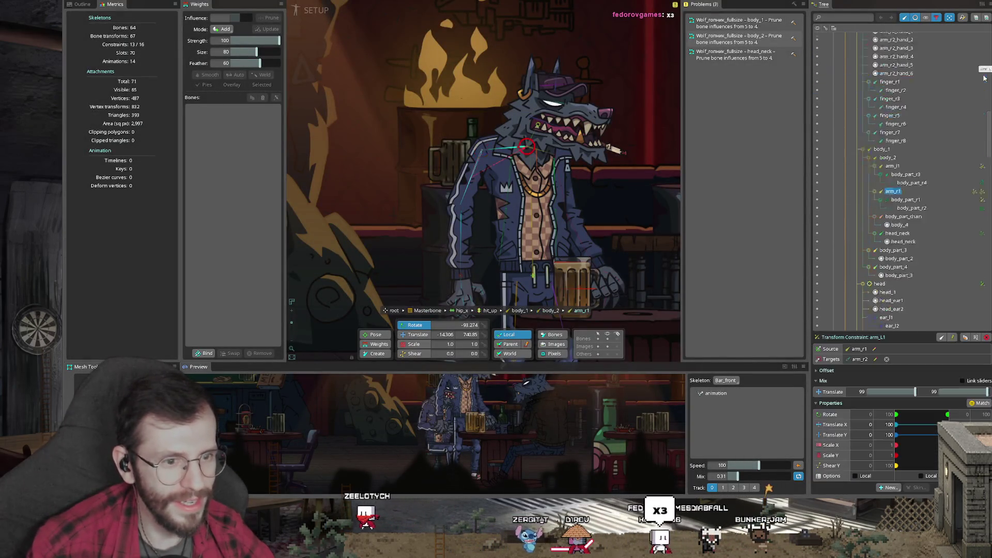
{"action": "key", "text": "Delete"}
{"action": "key", "text": "Return"}
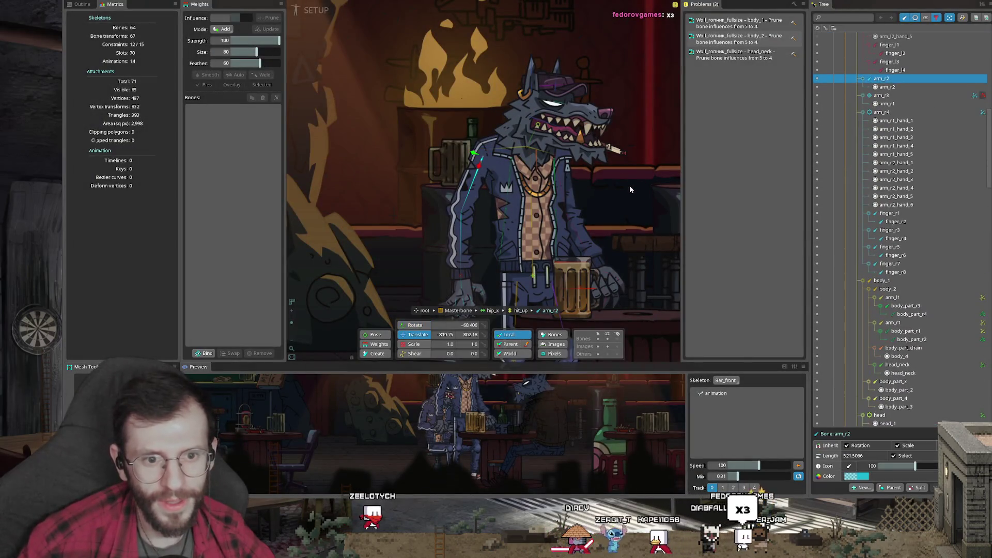
- Create an arm_r1-to-arm_r2 transform constraint, Match its offsets, and rotate arm_r1 to test
{"action": "scroll", "coordinate": [516, 165], "scroll_direction": "up", "scroll_amount": 2}
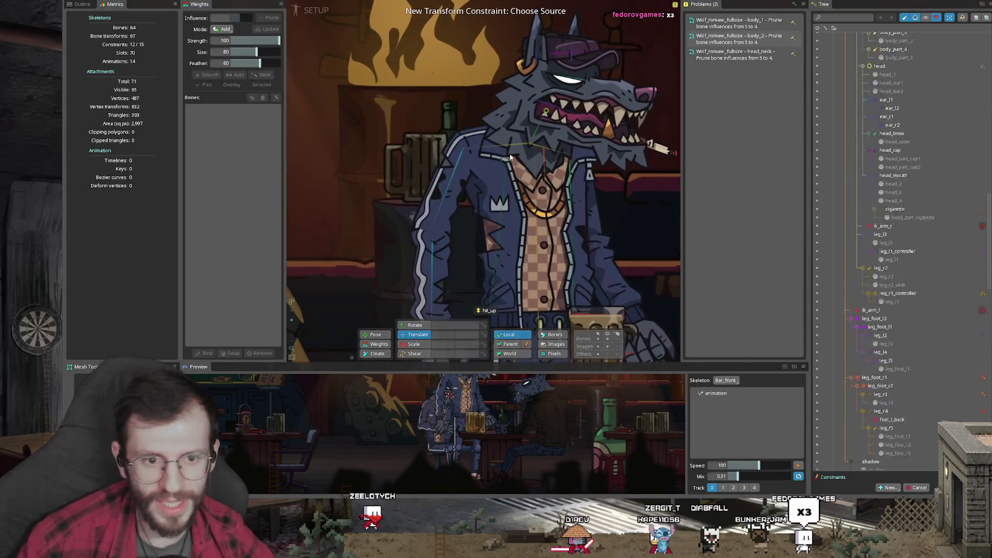
{"action": "left_click", "coordinate": [449, 196]}
{"action": "left_click", "coordinate": [362, 265]}
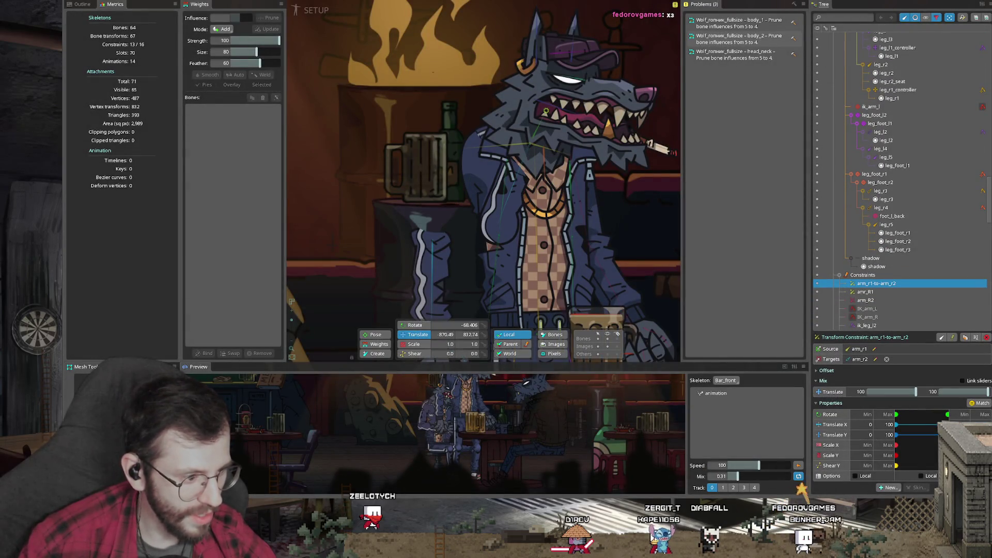
{"action": "left_click", "coordinate": [986, 404]}
{"action": "left_click", "coordinate": [401, 217]}
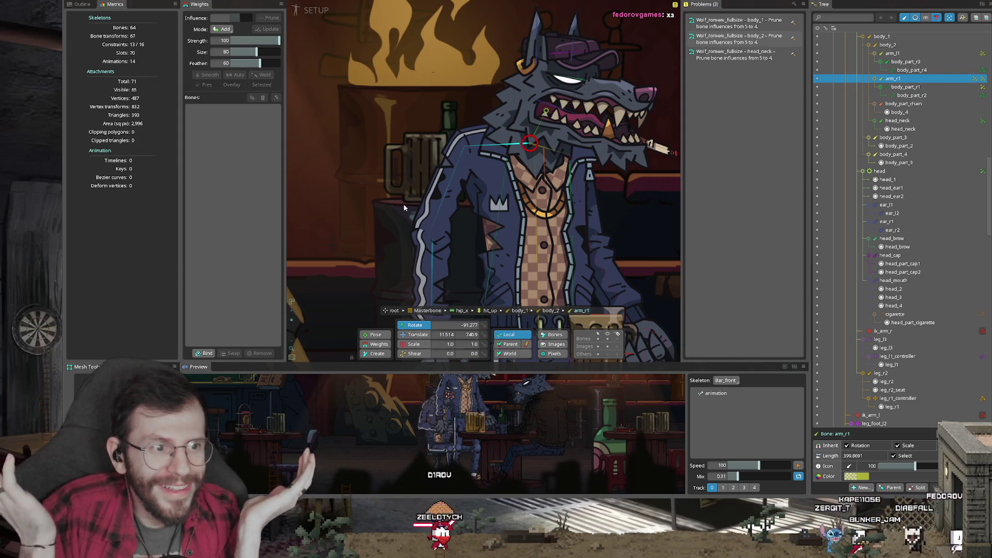
{"action": "mouse_move", "coordinate": [404, 207]}
{"action": "left_mouse_down"}
{"action": "mouse_move", "coordinate": [393, 54]}
{"action": "mouse_move", "coordinate": [544, 172]}
{"action": "left_mouse_up"}
- Bring the other Spine window to the front from the taskbar
{"action": "scroll", "coordinate": [538, 175], "scroll_direction": "down", "scroll_amount": 1}
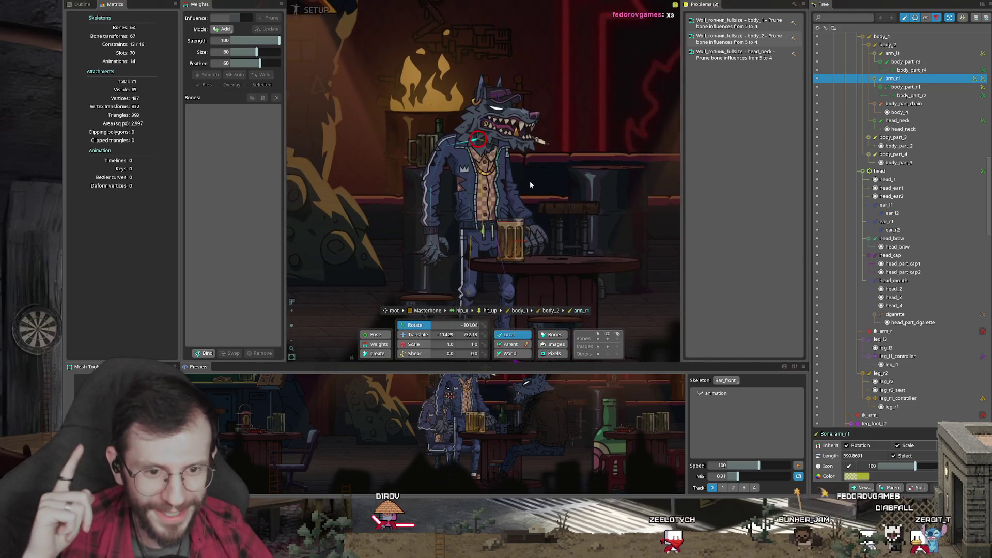
{"action": "scroll", "coordinate": [529, 181], "scroll_direction": "down", "scroll_amount": 1}
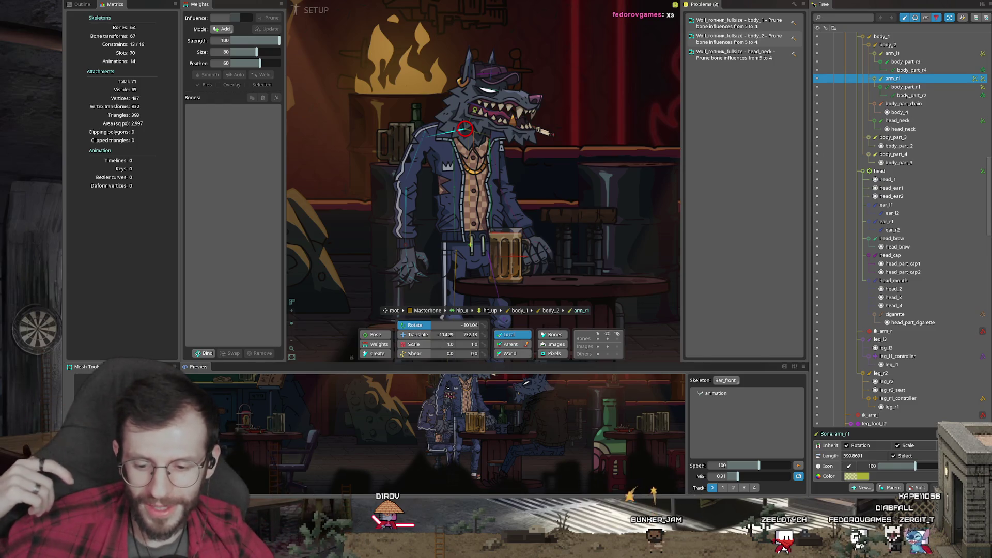
{"action": "mouse_move", "coordinate": [275, 548]}
{"action": "left_click", "coordinate": [275, 472]}
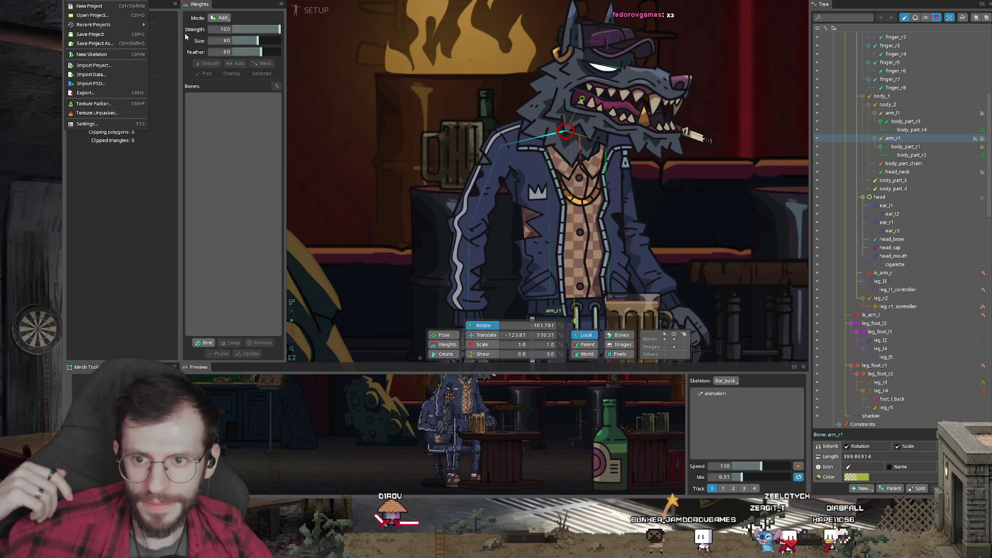
- Save the Wolf_гопник project with Ctrl+S and reload it by dragging its file onto the canvas
{"action": "left_click", "coordinate": [331, 92]}
{"action": "key", "text": "ctrl+s"}
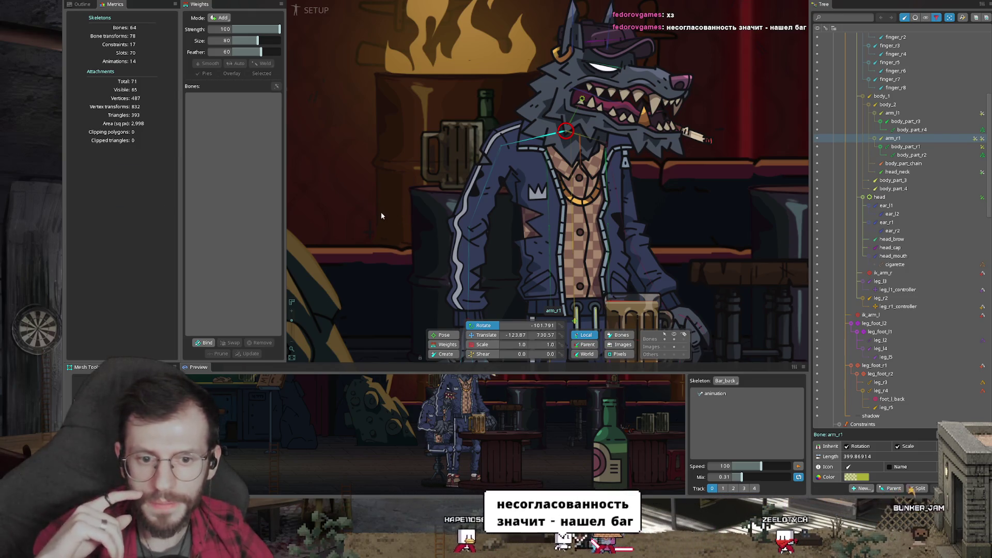
{"action": "left_click_drag", "start_coordinate": [394, 212], "coordinate": [386, 212]}
{"action": "left_click", "coordinate": [483, 270]}
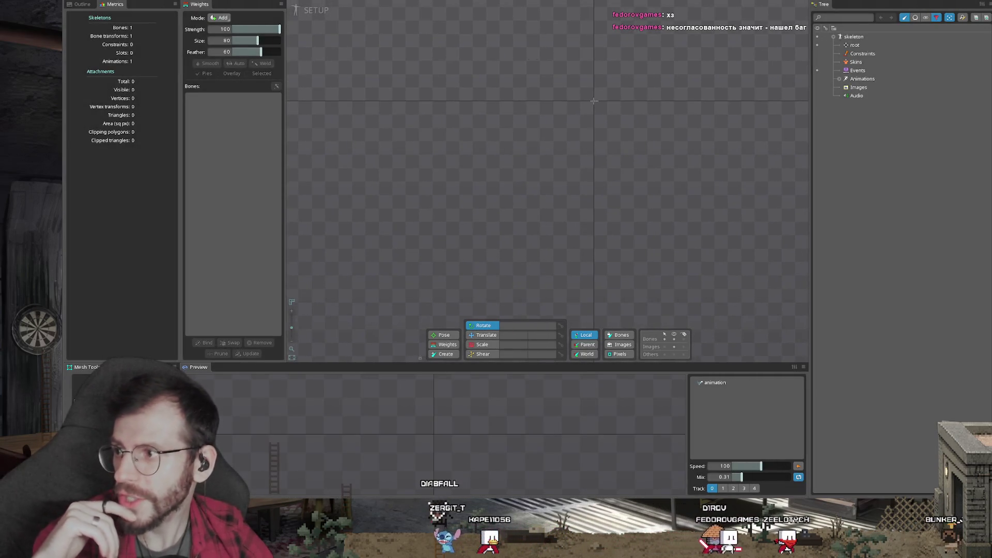
{"action": "left_click_drag", "start_coordinate": [266, 119], "coordinate": [413, 134]}
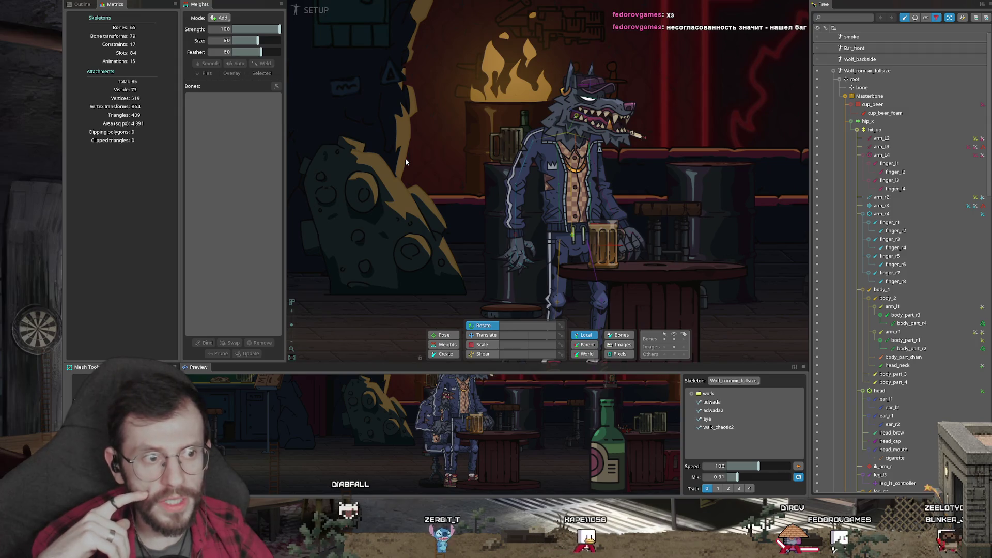
{"action": "left_click_drag", "start_coordinate": [405, 157], "coordinate": [395, 144]}
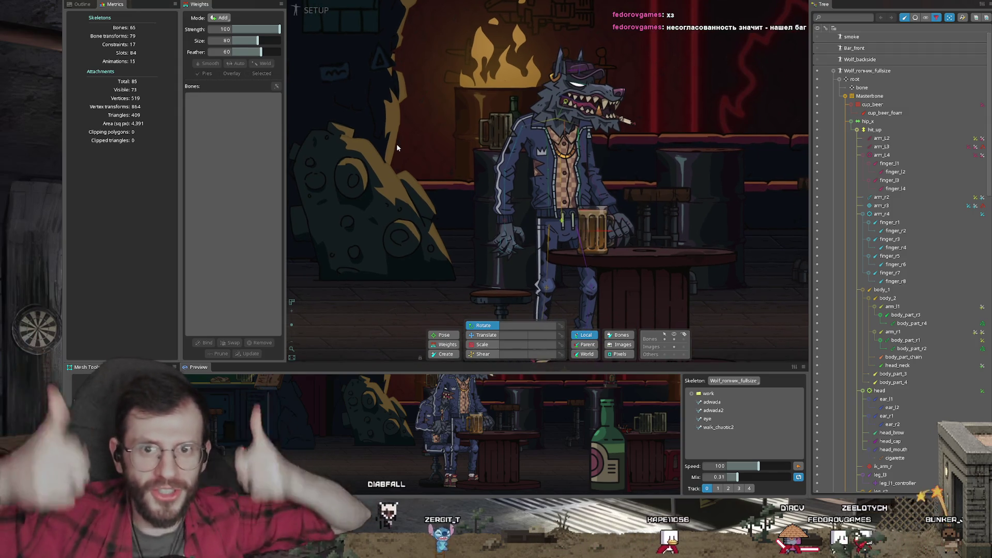
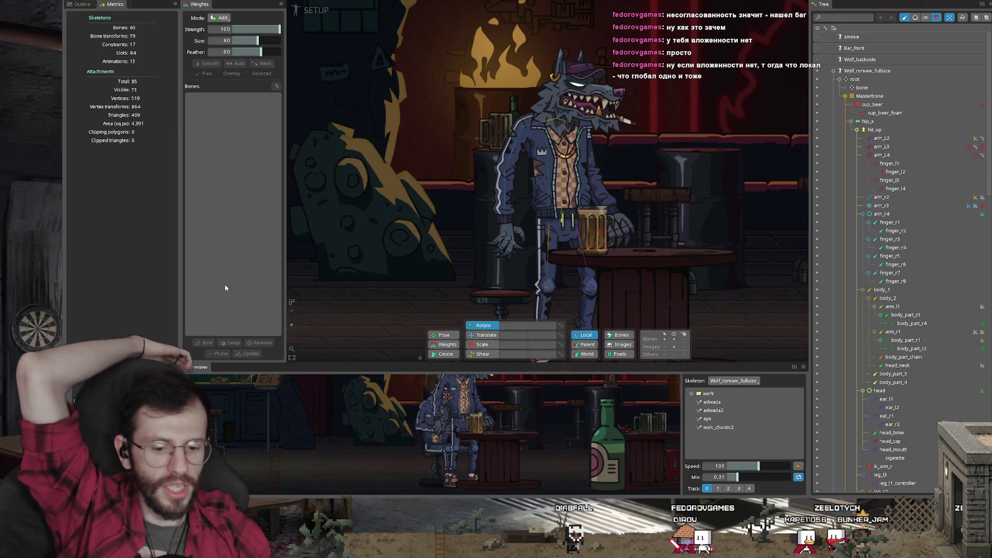
- Close the music player, return to Spine and create a new skeleton named 'фывы'
{"action": "key", "text": "alt+Tab"}
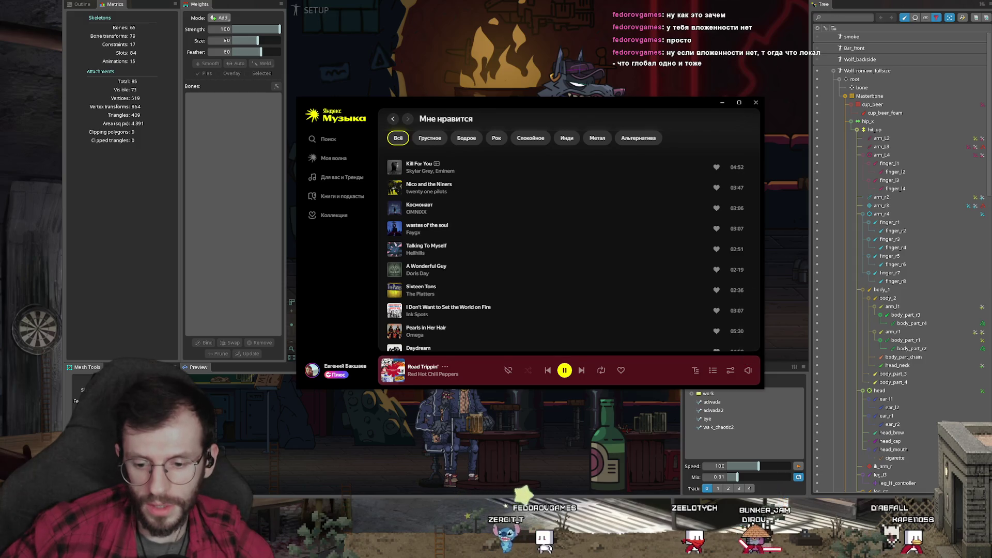
{"action": "left_click", "coordinate": [421, 437]}
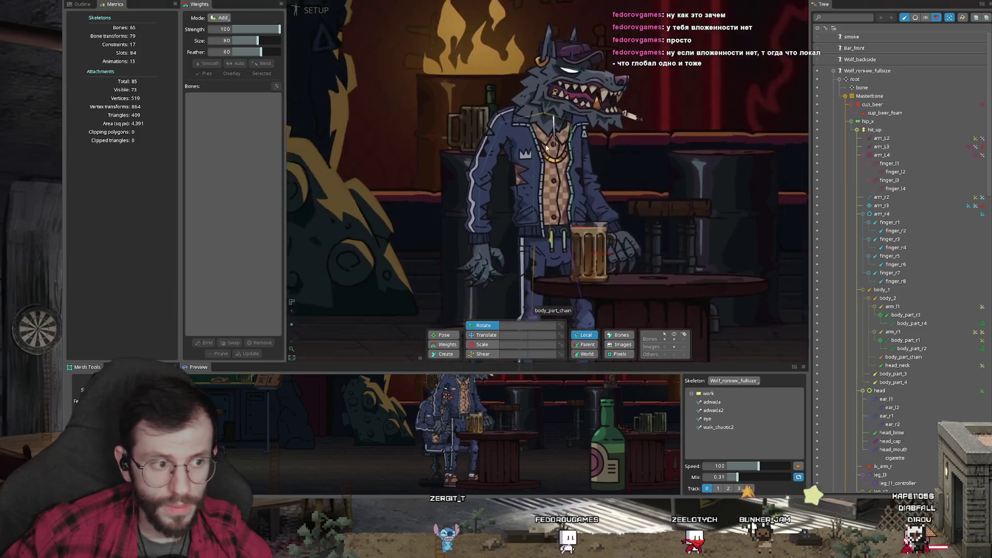
{"action": "left_click_drag", "start_coordinate": [721, 3], "coordinate": [712, 148]}
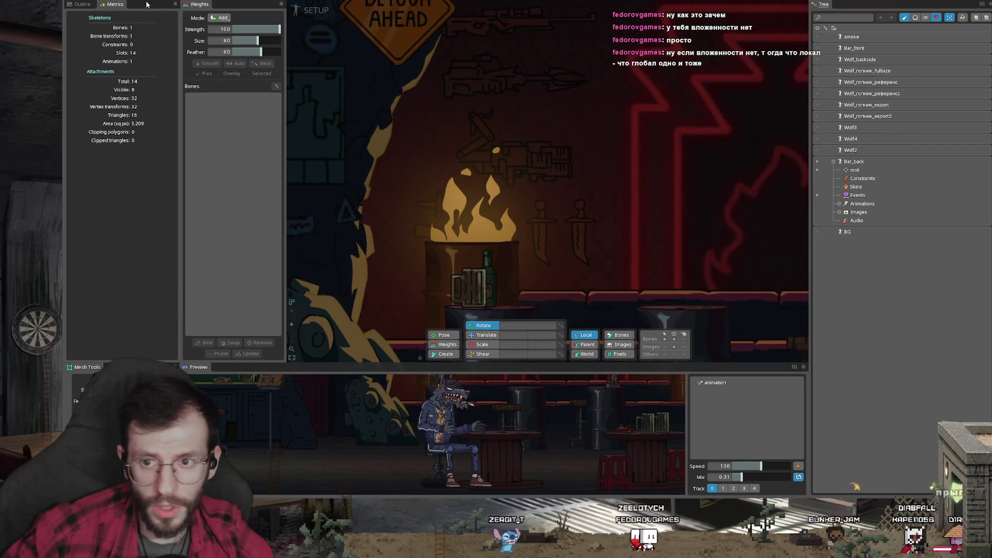
{"action": "left_click", "coordinate": [68, 3]}
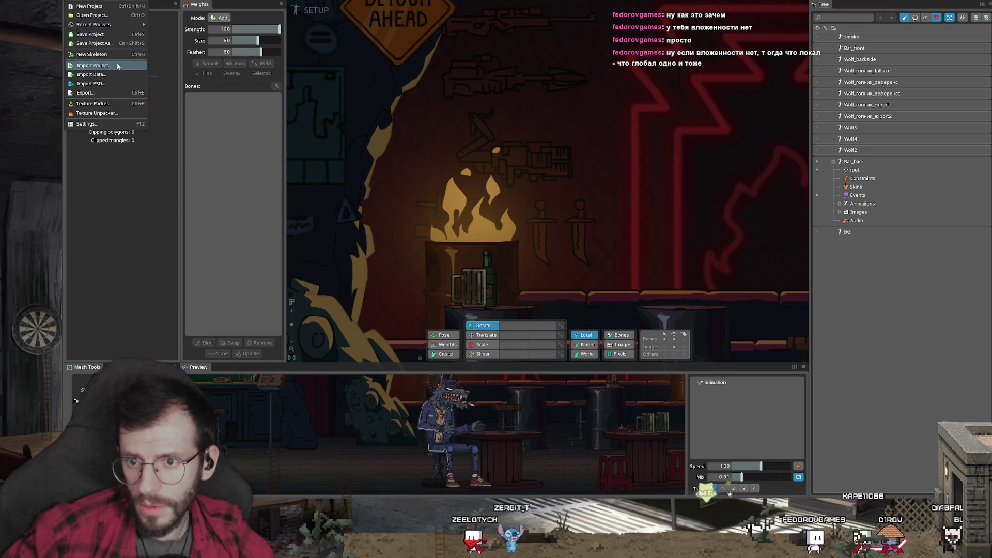
{"action": "left_click", "coordinate": [91, 54]}
{"action": "type", "text": "фывы"}
{"action": "left_click", "coordinate": [422, 266]}
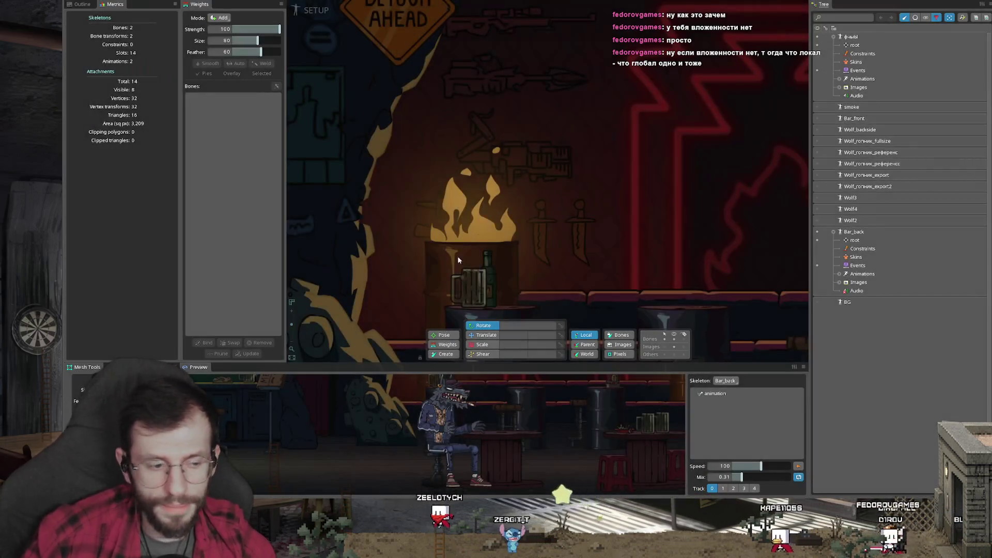
- Draw bone and bone2 plus zero-length bone3 and bone4, keeping bone2 and bone4 under root
{"action": "left_click", "coordinate": [445, 354]}
{"action": "left_click", "coordinate": [855, 45]}
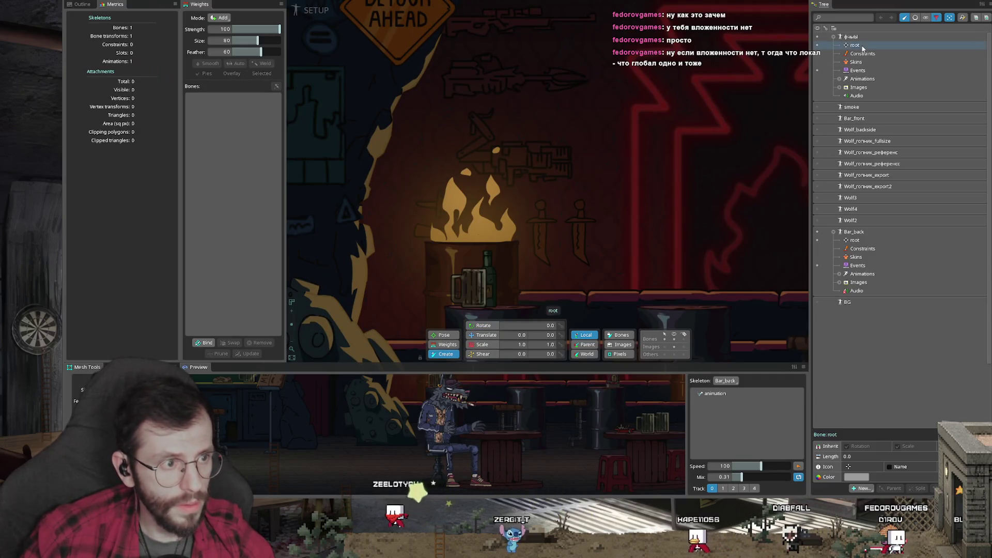
{"action": "left_click_drag", "start_coordinate": [686, 184], "coordinate": [557, 183]}
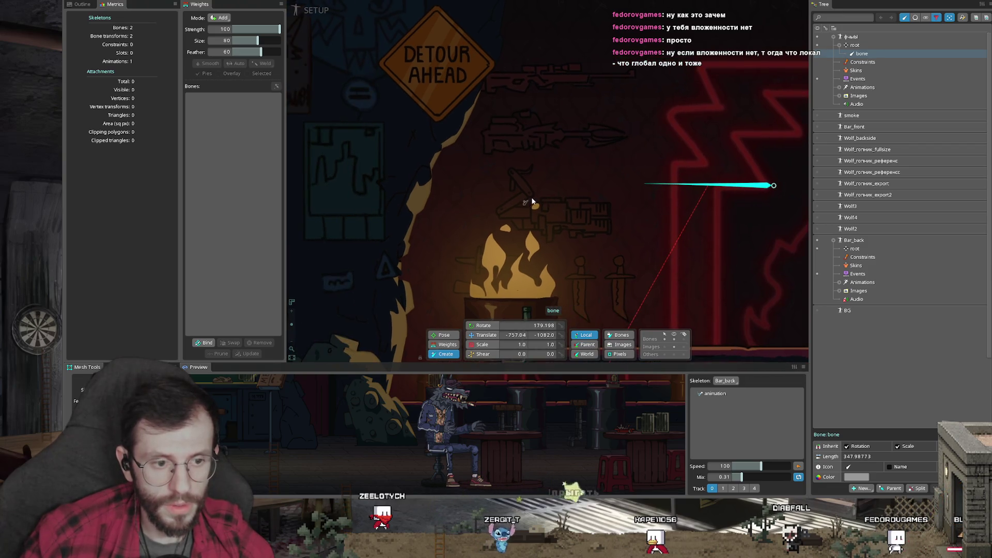
{"action": "left_click_drag", "start_coordinate": [399, 178], "coordinate": [544, 180]}
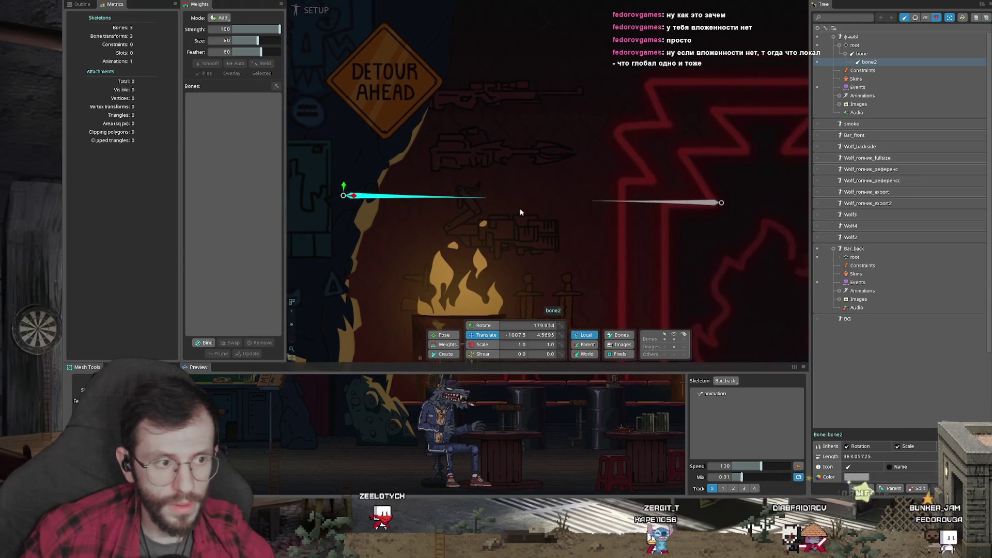
{"action": "left_click_drag", "start_coordinate": [872, 62], "coordinate": [875, 48]}
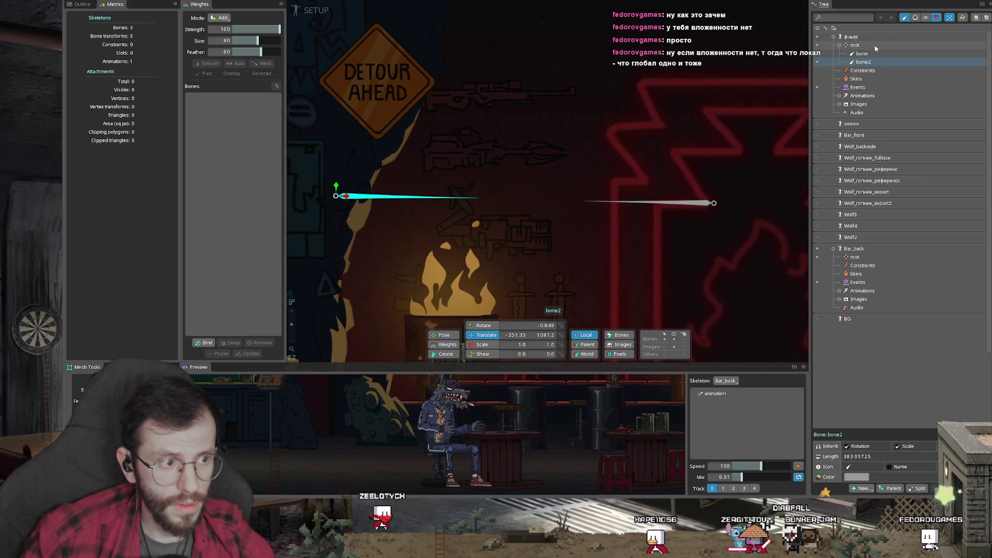
{"action": "left_click", "coordinate": [457, 354]}
{"action": "left_click", "coordinate": [741, 203]}
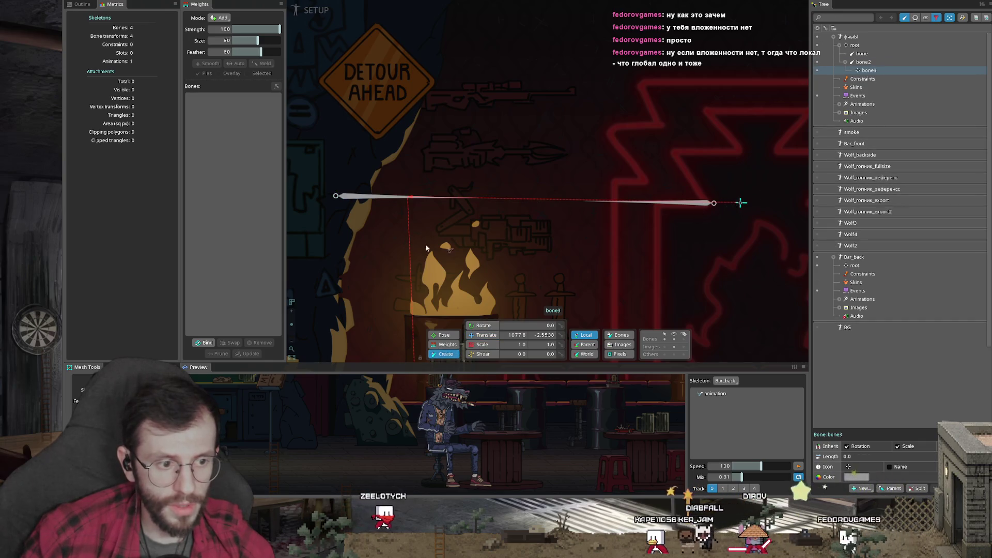
{"action": "left_click", "coordinate": [314, 197]}
{"action": "left_click_drag", "start_coordinate": [888, 78], "coordinate": [883, 55]}
- Reparent bone under bone3 and bone2 under bone4
{"action": "left_click", "coordinate": [862, 53]}
{"action": "key", "text": "v"}
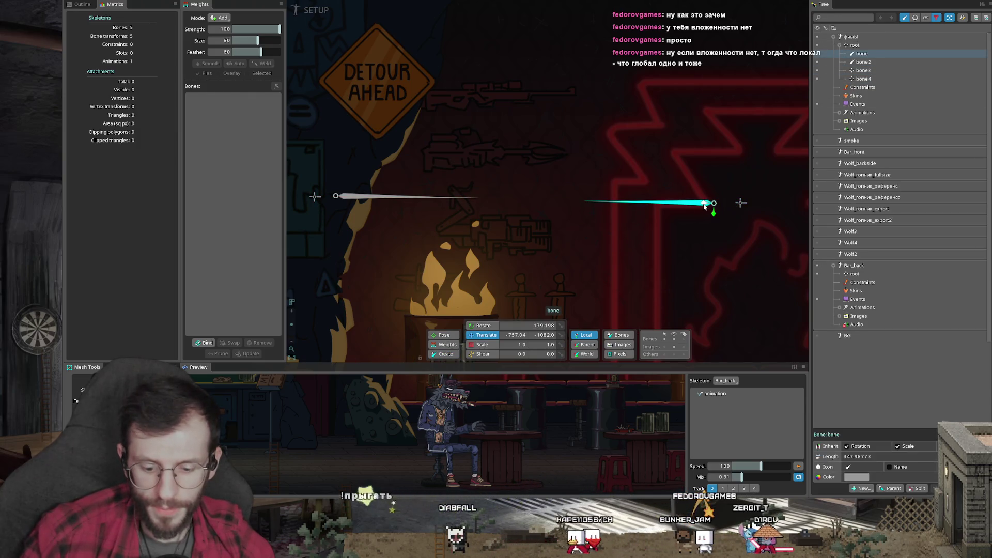
{"action": "key", "text": "p"}
{"action": "left_click", "coordinate": [737, 204]}
{"action": "left_click", "coordinate": [352, 196]}
{"action": "key", "text": "p"}
{"action": "left_click", "coordinate": [315, 197]}
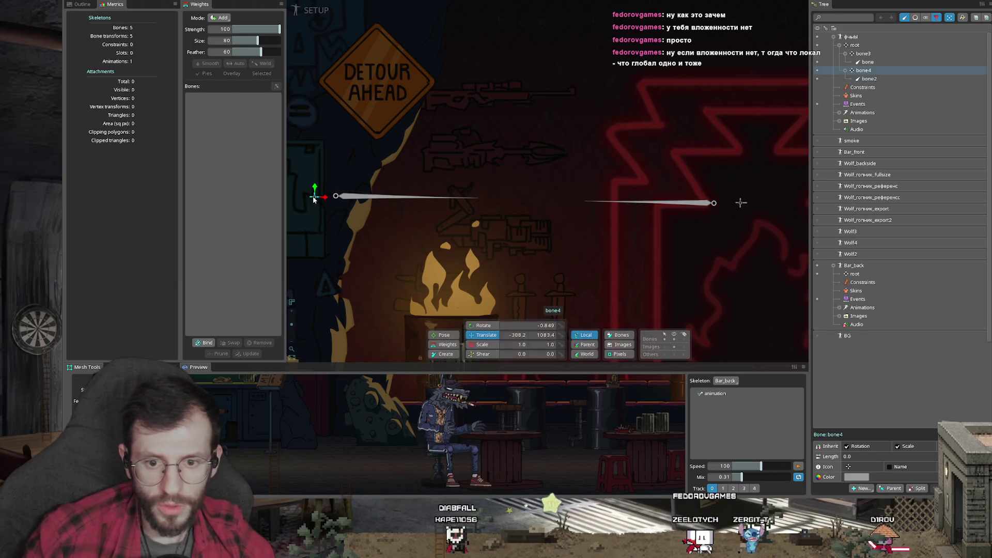
- Flip bone4 with Scale X -1, reposition bone4 and bone2, and begin a transform constraint on bone
{"action": "left_click", "coordinate": [521, 344]}
{"action": "type", "text": "-1"}
{"action": "key", "text": "Return"}
{"action": "left_click_drag", "start_coordinate": [487, 209], "coordinate": [553, 222]}
{"action": "left_click_drag", "start_coordinate": [391, 201], "coordinate": [408, 203]}
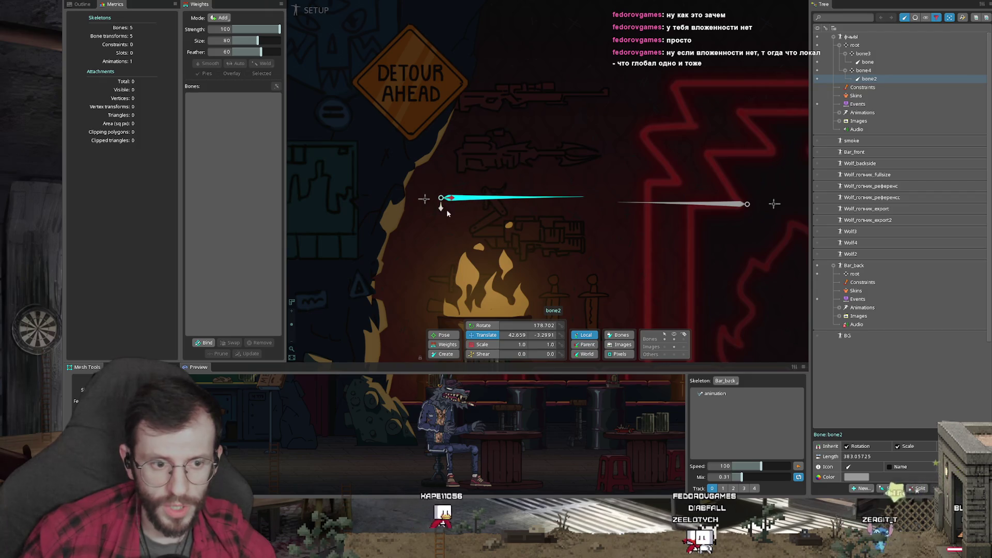
{"action": "left_click", "coordinate": [666, 207]}
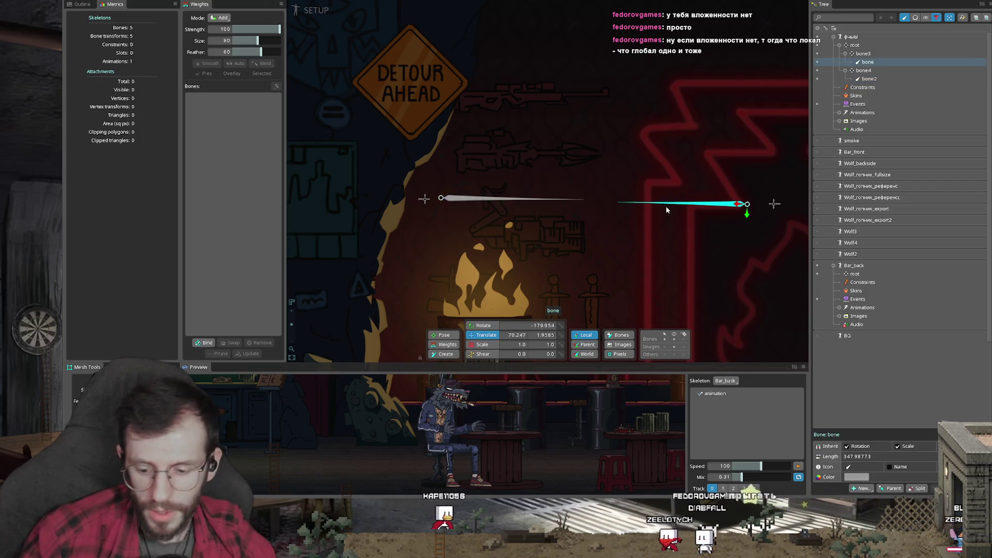
{"action": "key", "text": "ctrl+shift+t"}
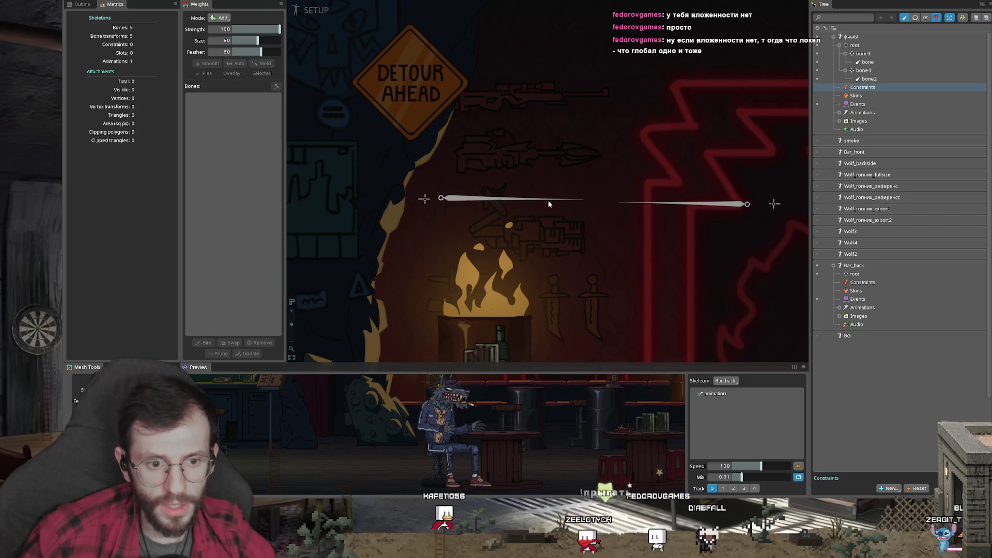
- Target bone with the constraint, match offsets to the pose and set translate mix to 100
{"action": "left_click", "coordinate": [670, 202]}
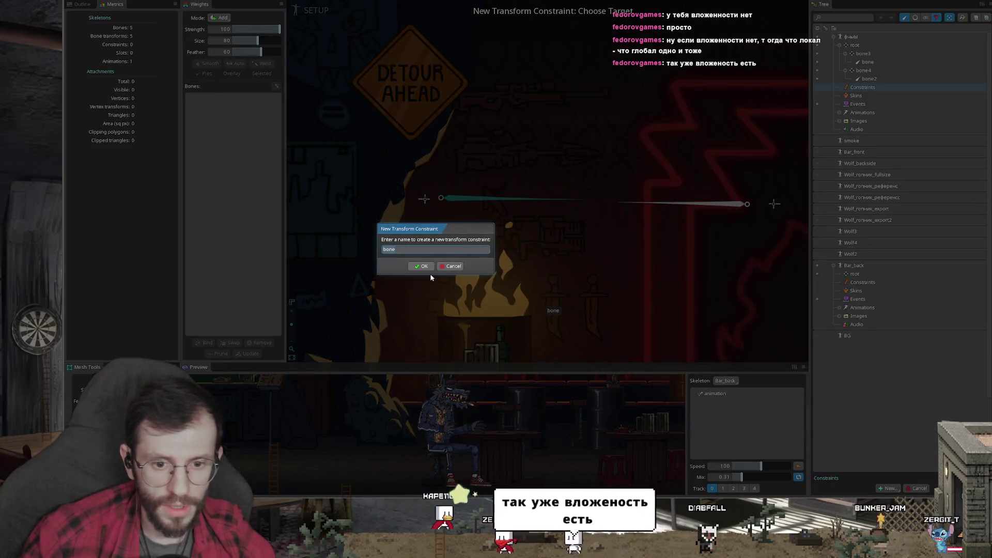
{"action": "key", "text": "Return"}
{"action": "left_click", "coordinate": [979, 381]}
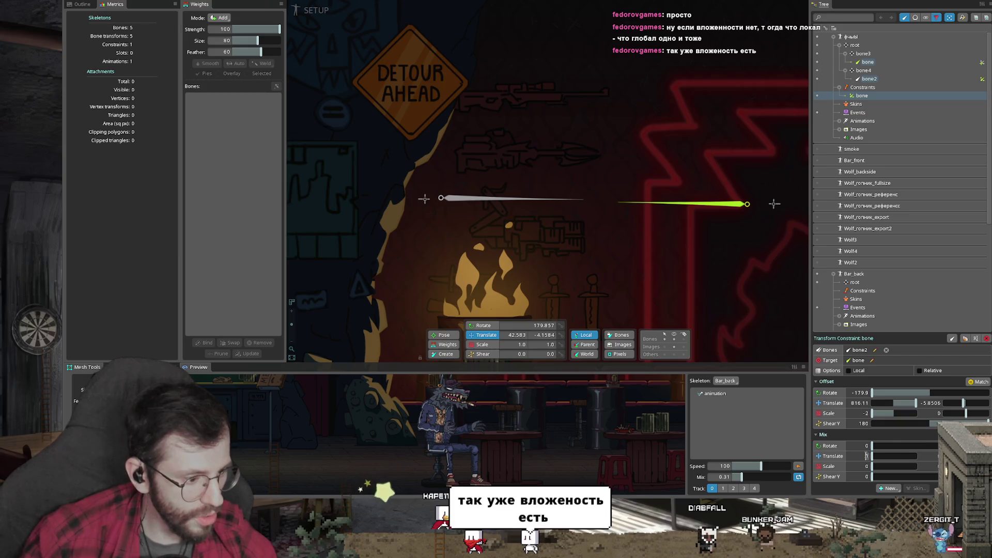
{"action": "left_click_drag", "start_coordinate": [870, 455], "coordinate": [937, 456]}
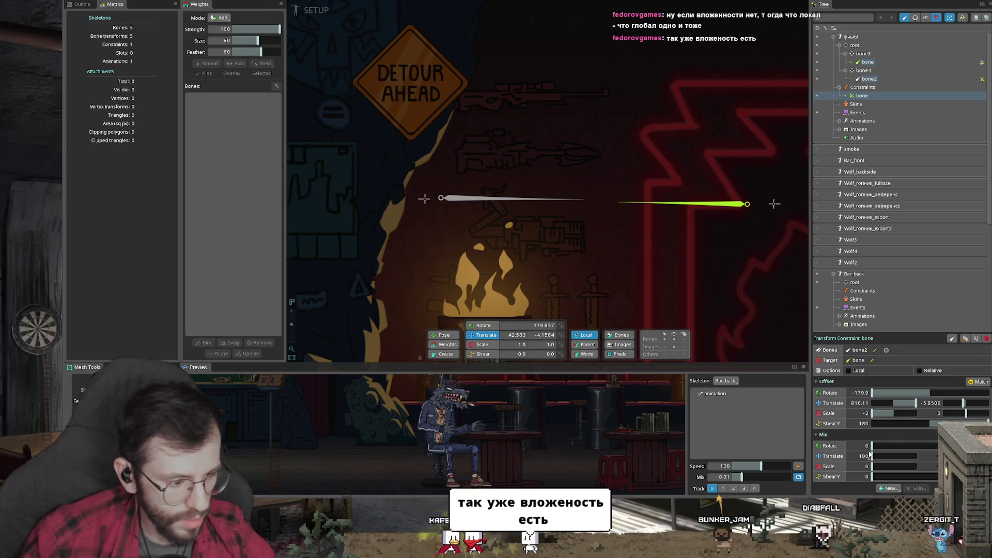
{"action": "left_click", "coordinate": [858, 444]}
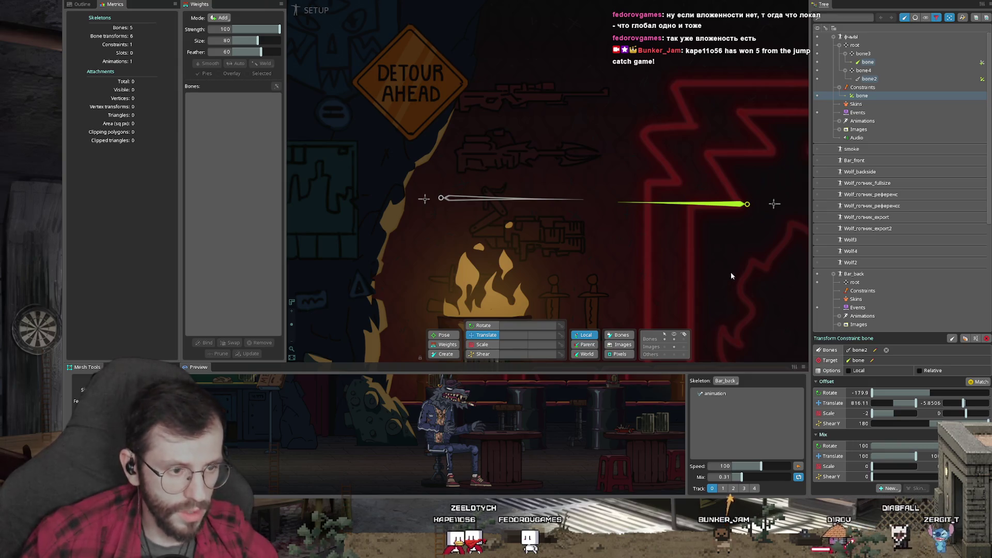
- Rotate bone to watch bone2 follow, undoing each test rotation
{"action": "scroll", "coordinate": [744, 297], "scroll_direction": "down", "scroll_amount": 2}
{"action": "left_click", "coordinate": [615, 201]}
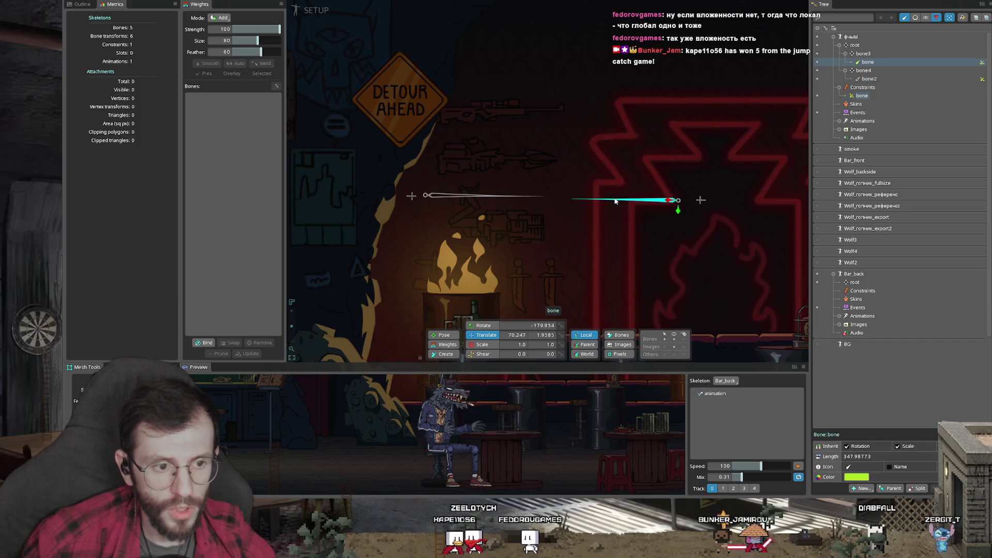
{"action": "left_click_drag", "start_coordinate": [612, 261], "coordinate": [628, 230]}
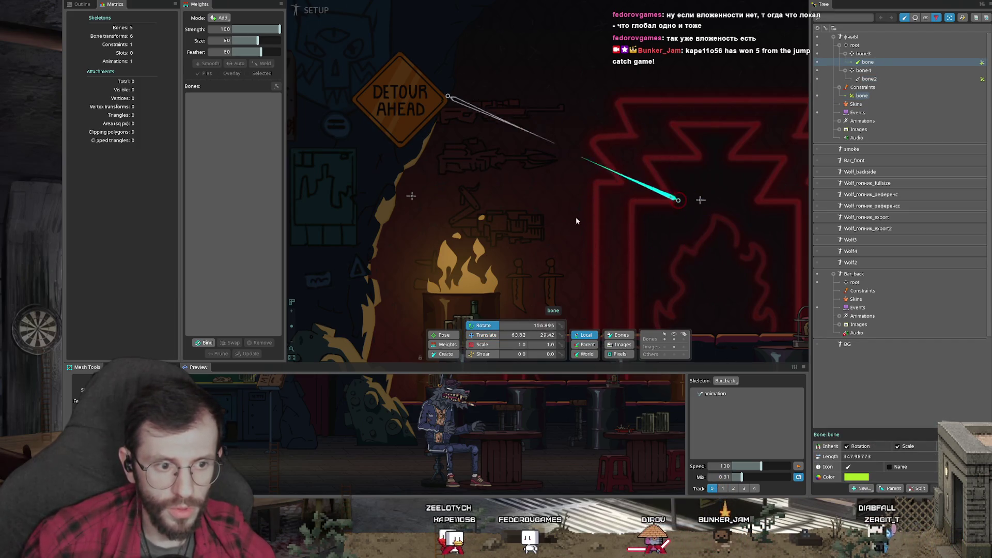
{"action": "left_click_drag", "start_coordinate": [581, 260], "coordinate": [587, 241]}
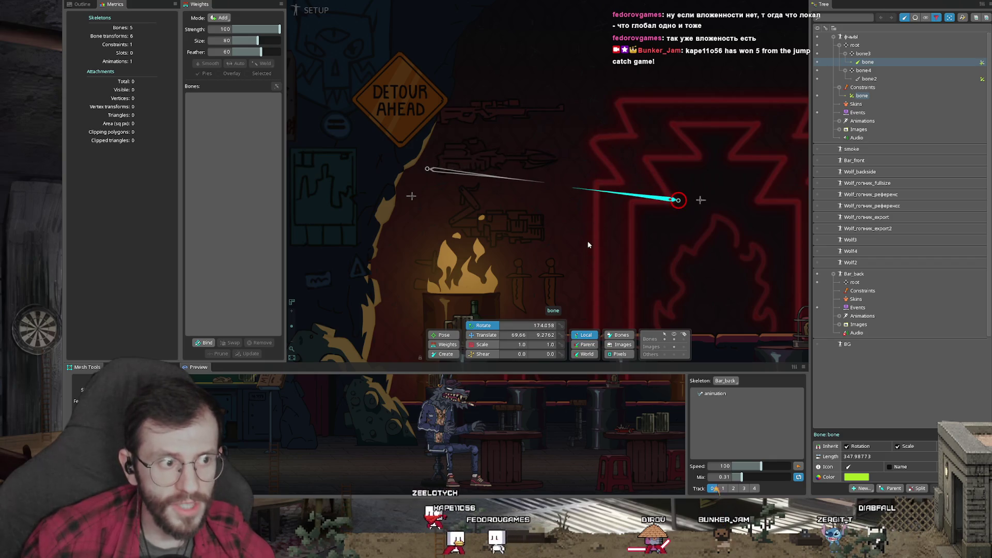
{"action": "key", "text": "ctrl+z"}
{"action": "left_click", "coordinate": [412, 196]}
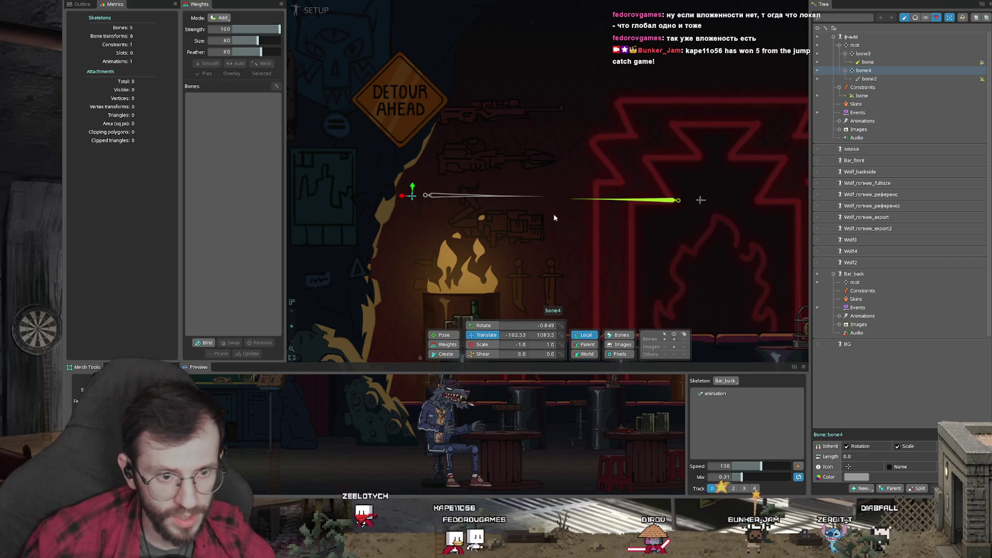
{"action": "left_click_drag", "start_coordinate": [608, 205], "coordinate": [606, 189]}
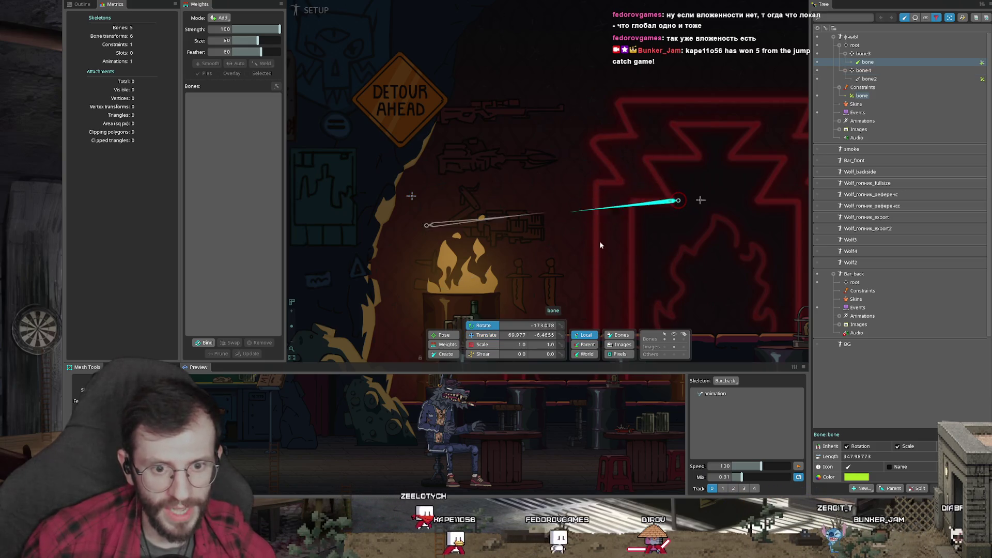
{"action": "key", "text": "ctrl+z"}
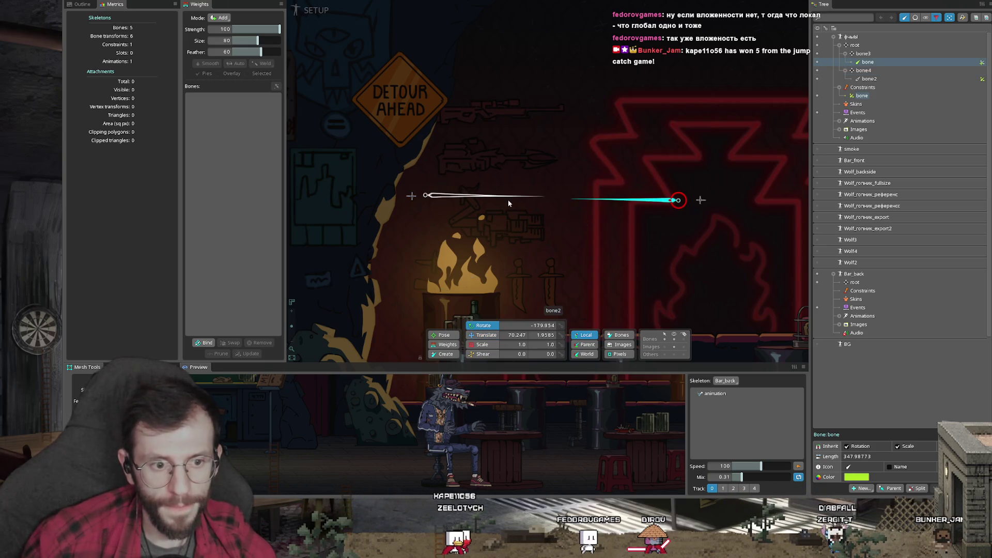
- Move bone upward as a test, undo it, and show the bone constraint's settings
{"action": "key", "text": "t"}
{"action": "left_click_drag", "start_coordinate": [639, 207], "coordinate": [642, 189]}
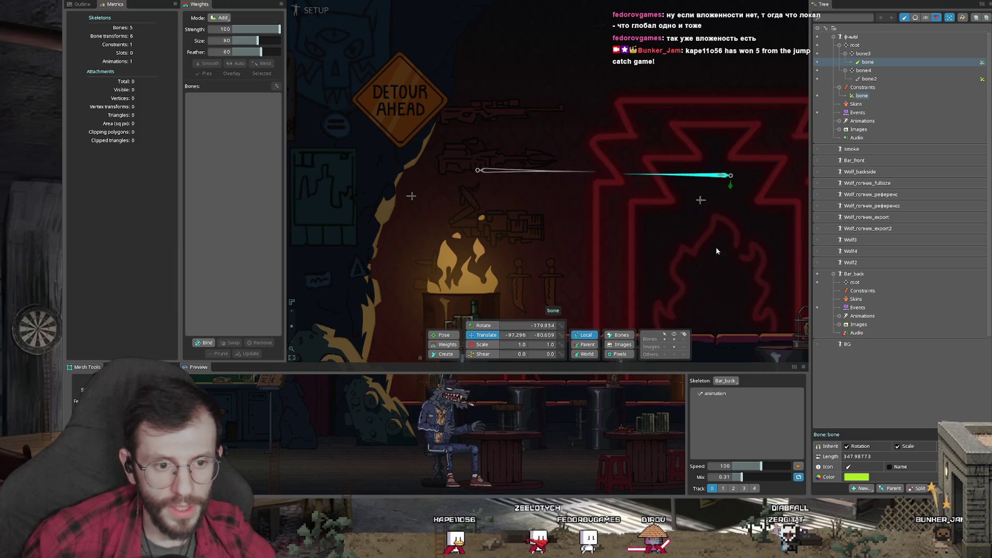
{"action": "key", "text": "ctrl+z"}
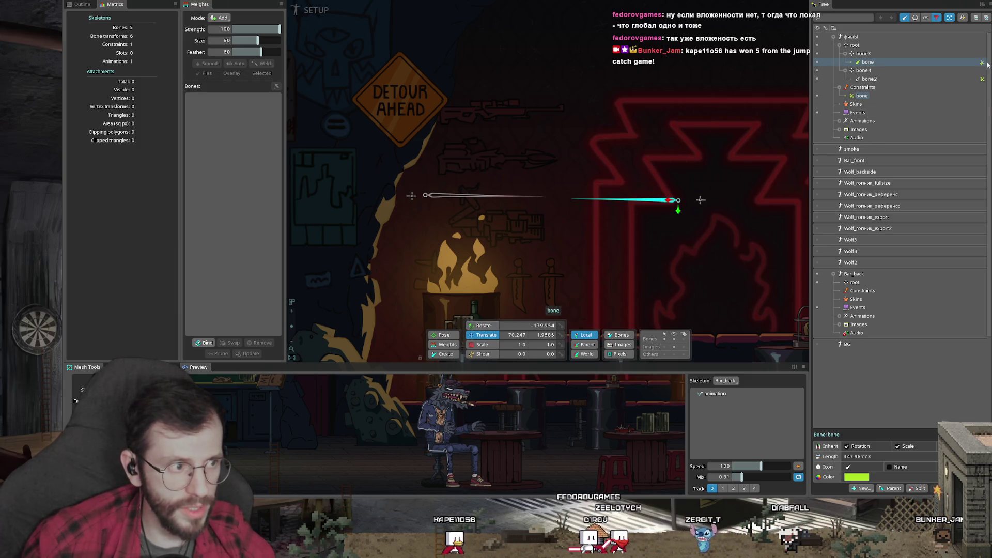
{"action": "left_click", "coordinate": [862, 95]}
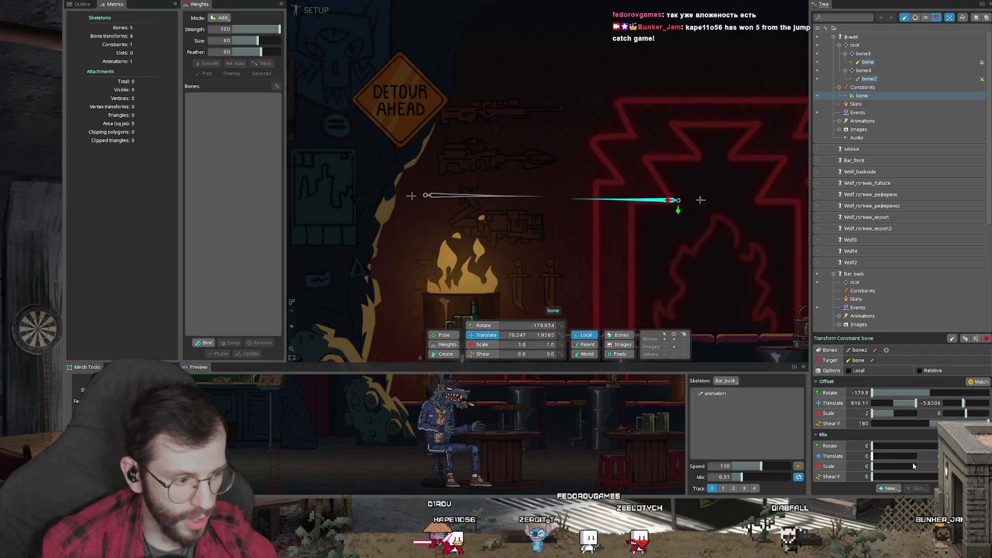
- Switch the constraint to local mode with translate mix 100, then move bone right
{"action": "left_click", "coordinate": [858, 371]}
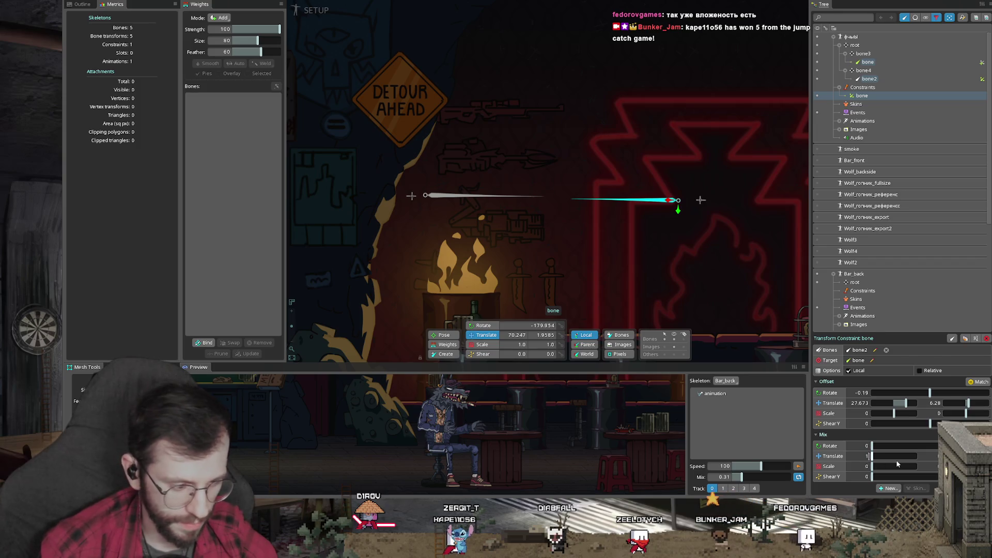
{"action": "type", "text": "00"}
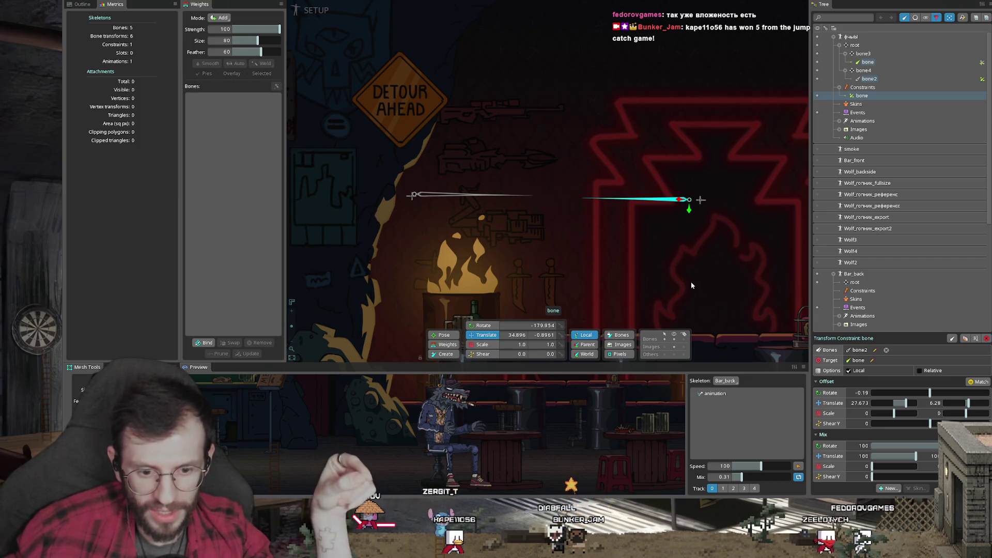
{"action": "mouse_move", "coordinate": [692, 285]}
{"action": "left_mouse_down"}
{"action": "mouse_move", "coordinate": [746, 270]}
{"action": "mouse_move", "coordinate": [723, 264]}
{"action": "left_mouse_up"}
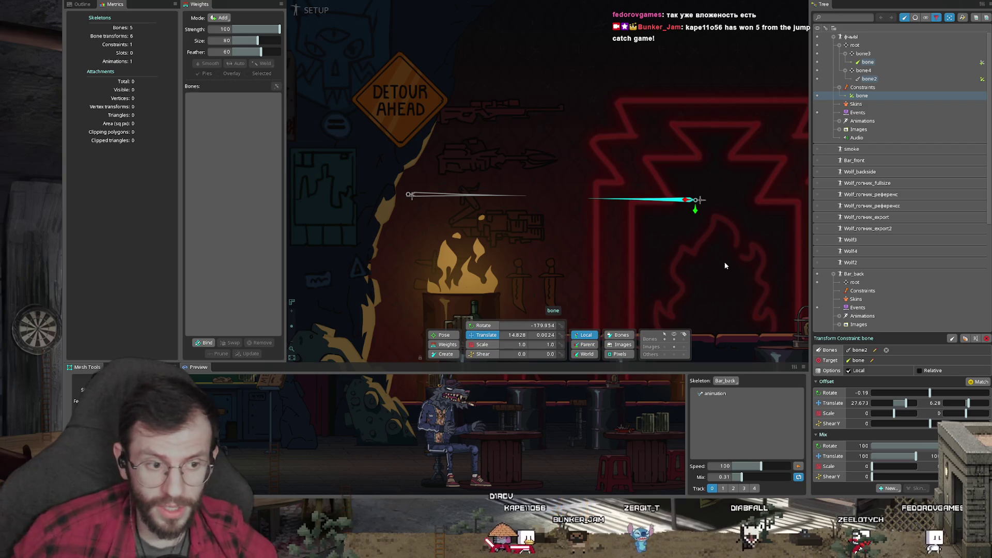
{"action": "mouse_move", "coordinate": [680, 197]}
{"action": "left_mouse_down"}
{"action": "mouse_move", "coordinate": [719, 196]}
{"action": "mouse_move", "coordinate": [796, 254]}
{"action": "left_mouse_up"}
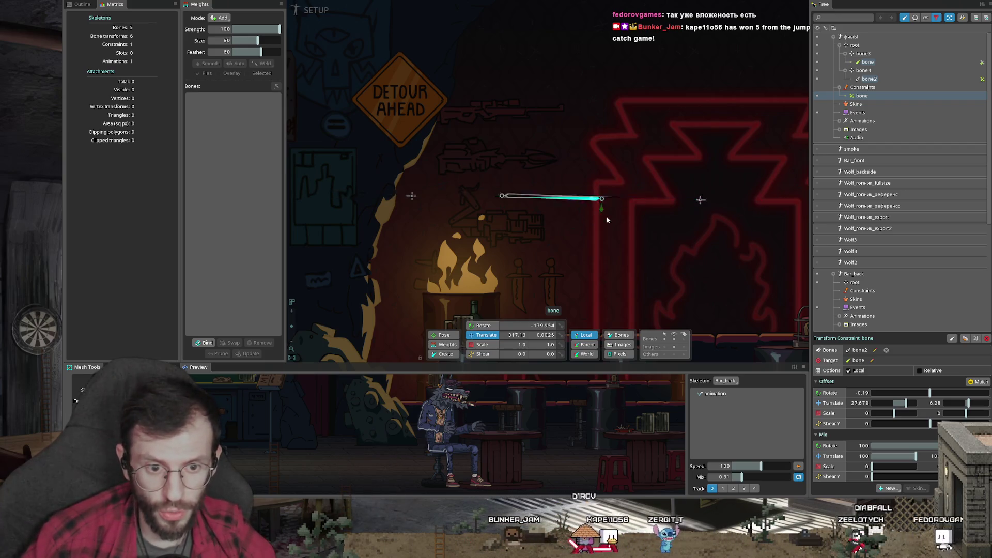
- Rotate bone to -213.719 and move it to 98.281, 130.58 while bone2 mirrors it
{"action": "key", "text": "c"}
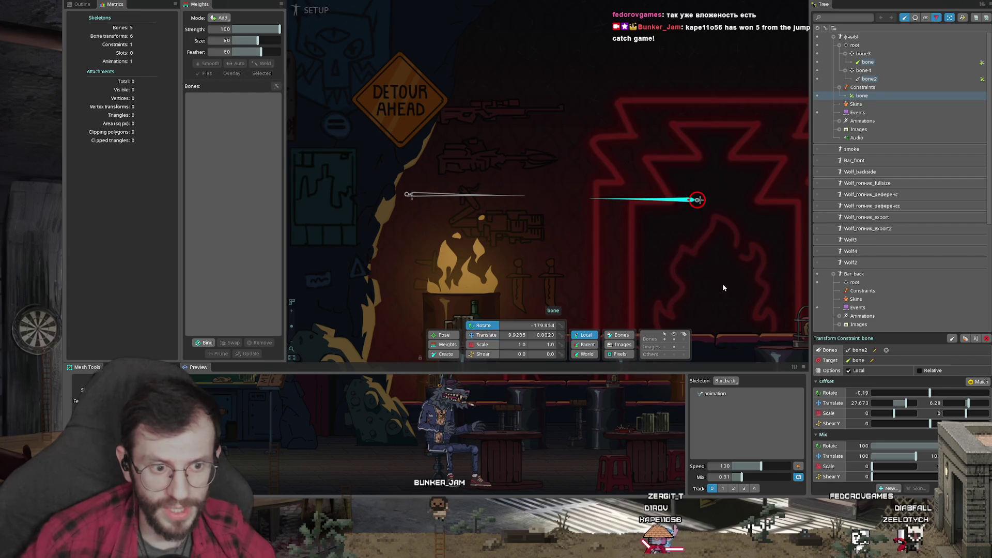
{"action": "mouse_move", "coordinate": [727, 280]}
{"action": "left_mouse_down"}
{"action": "mouse_move", "coordinate": [621, 287]}
{"action": "mouse_move", "coordinate": [628, 198]}
{"action": "left_mouse_up"}
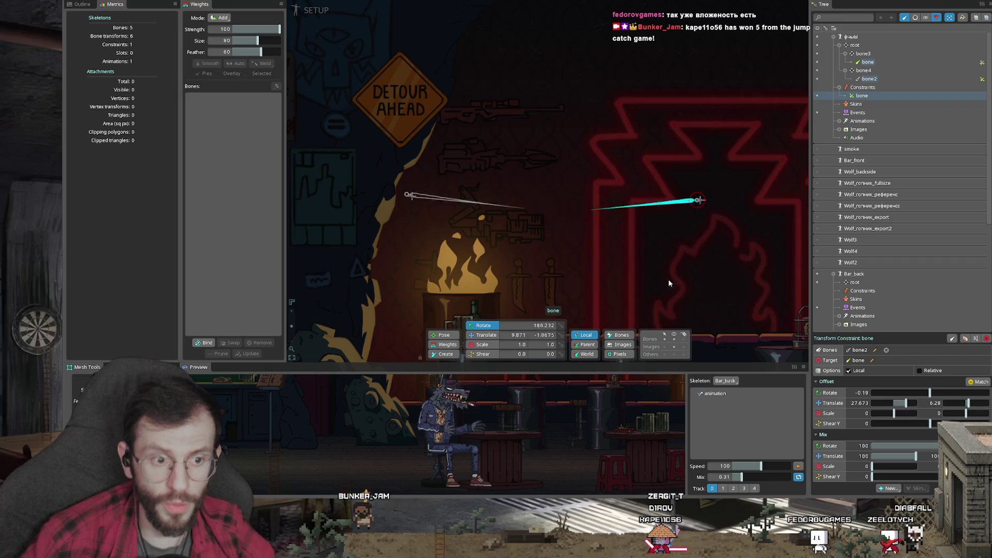
{"action": "left_click_drag", "start_coordinate": [697, 286], "coordinate": [621, 237]}
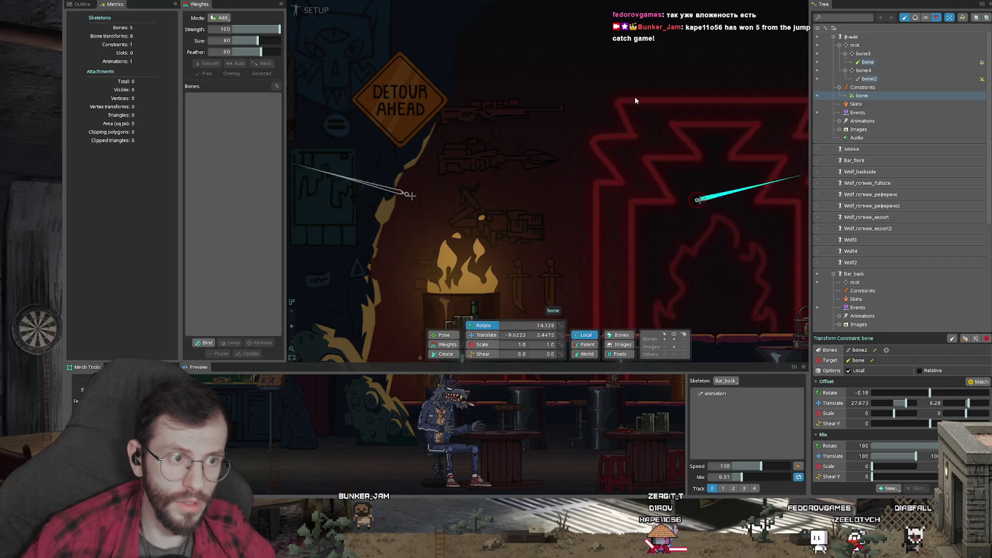
{"action": "left_click_drag", "start_coordinate": [722, 95], "coordinate": [638, 326]}
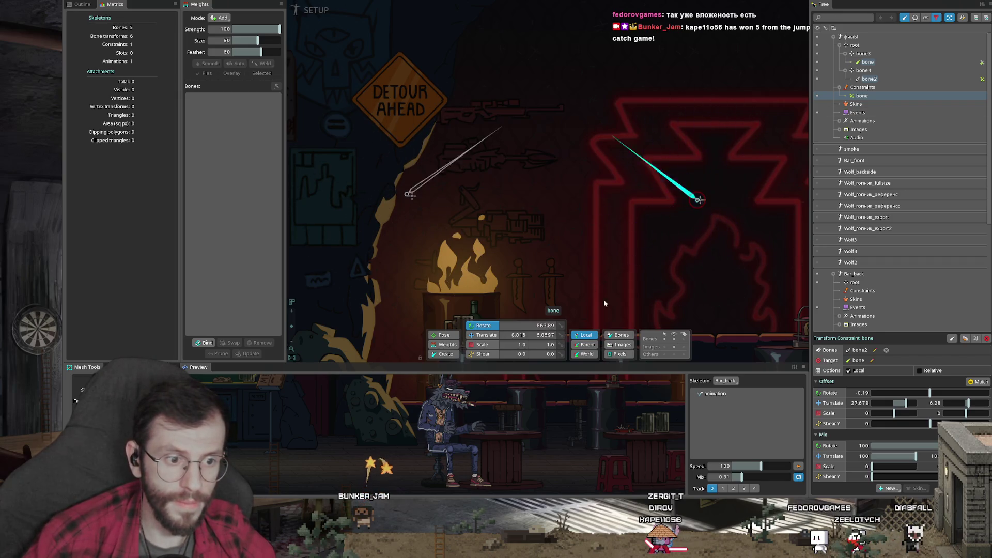
{"action": "key", "text": "v"}
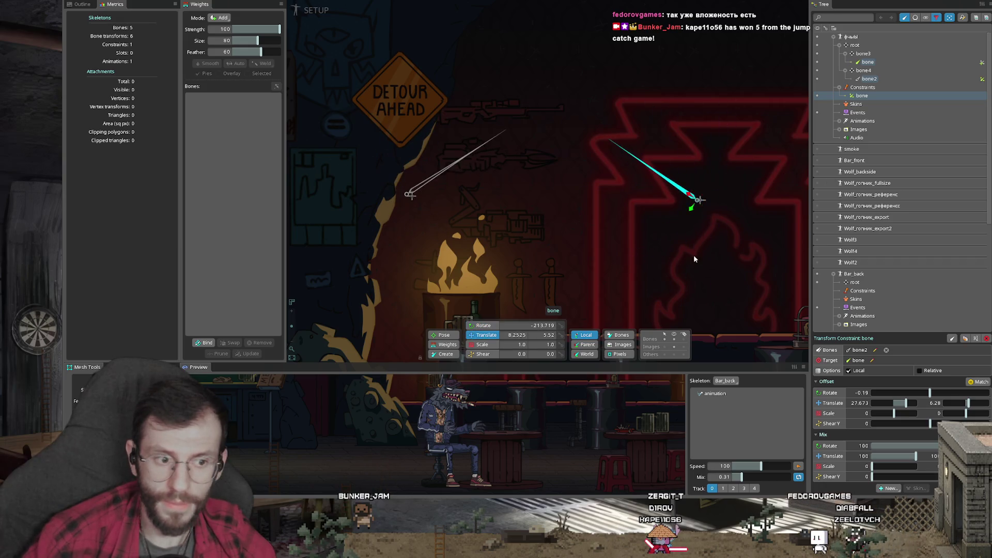
{"action": "left_click_drag", "start_coordinate": [698, 258], "coordinate": [652, 275]}
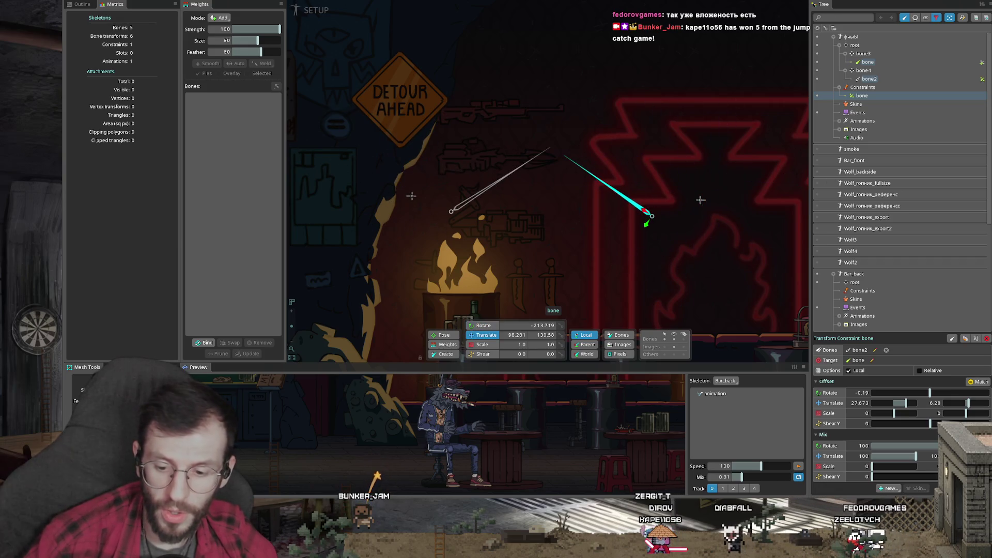
{"action": "key", "text": "super"}
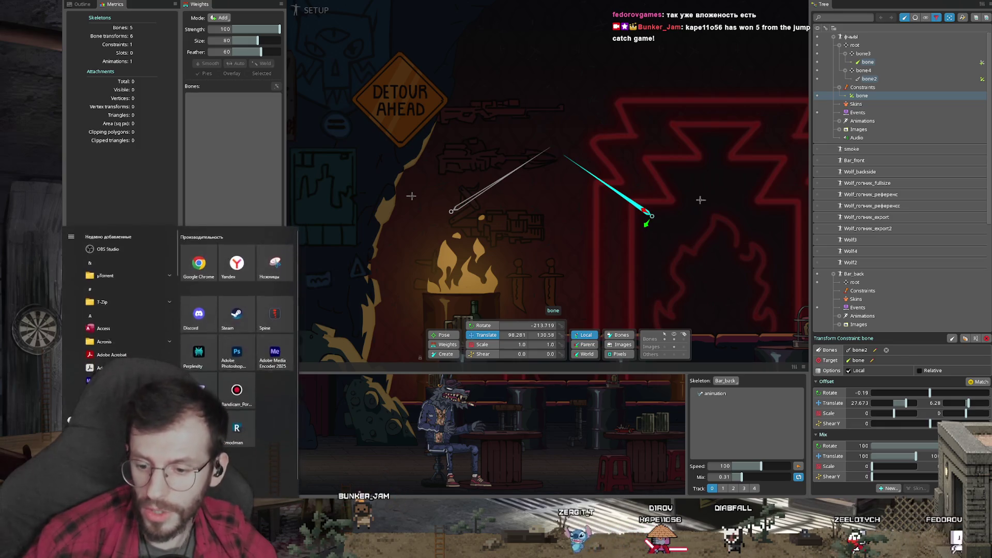
- Launch Spine version 4.3.07 from the launcher and create a new empty project
{"action": "key", "text": "super"}
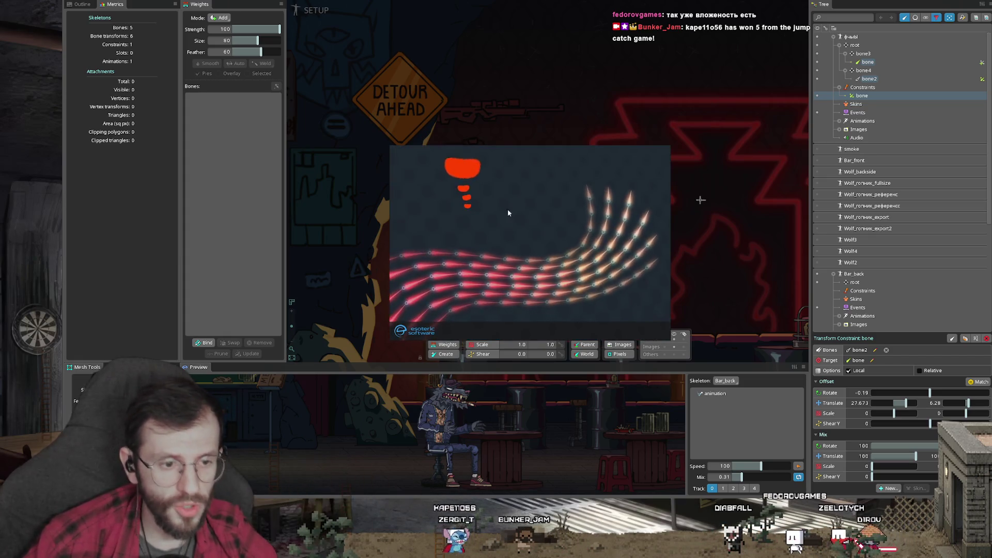
{"action": "left_click", "coordinate": [573, 180]}
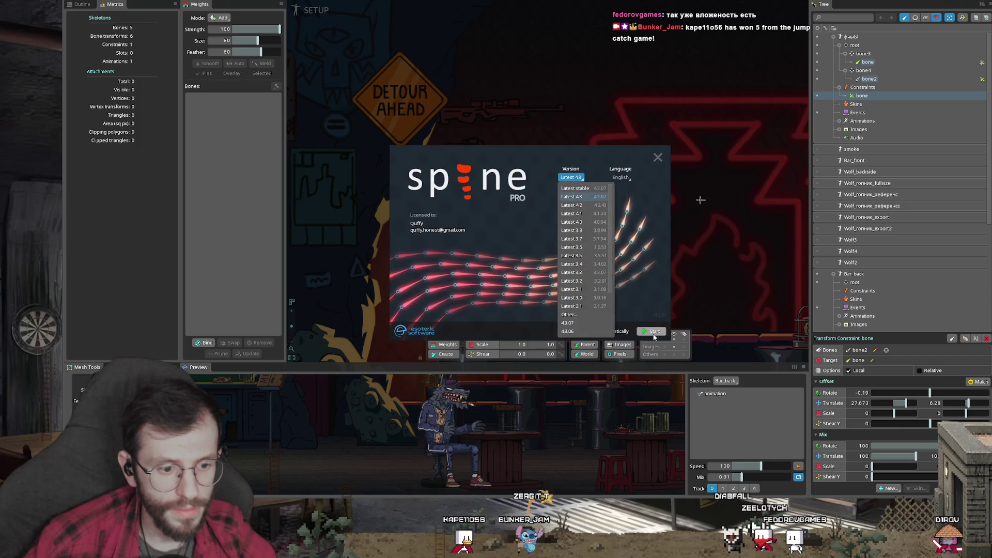
{"action": "left_click", "coordinate": [594, 194]}
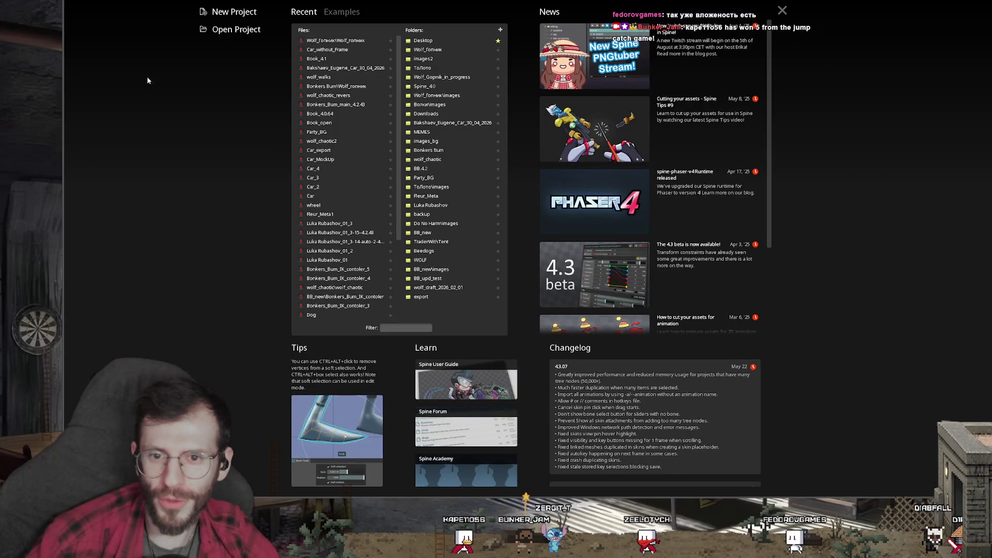
{"action": "left_click", "coordinate": [233, 12]}
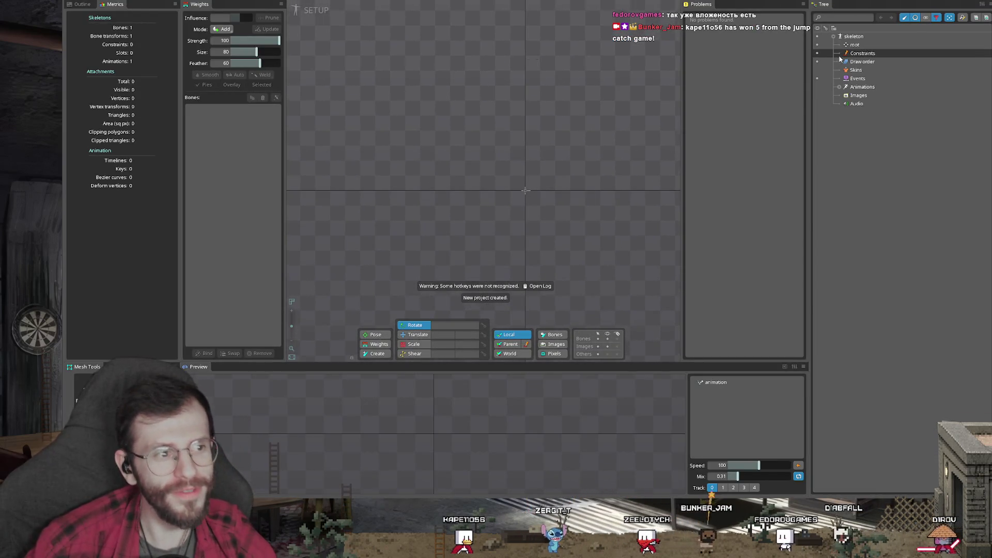
- Draw bone leftward and bone2 rightward from root, then bone3 under bone and bone4 under bone2
{"action": "left_click", "coordinate": [853, 46]}
{"action": "left_click", "coordinate": [376, 353]}
{"action": "left_click", "coordinate": [468, 188]}
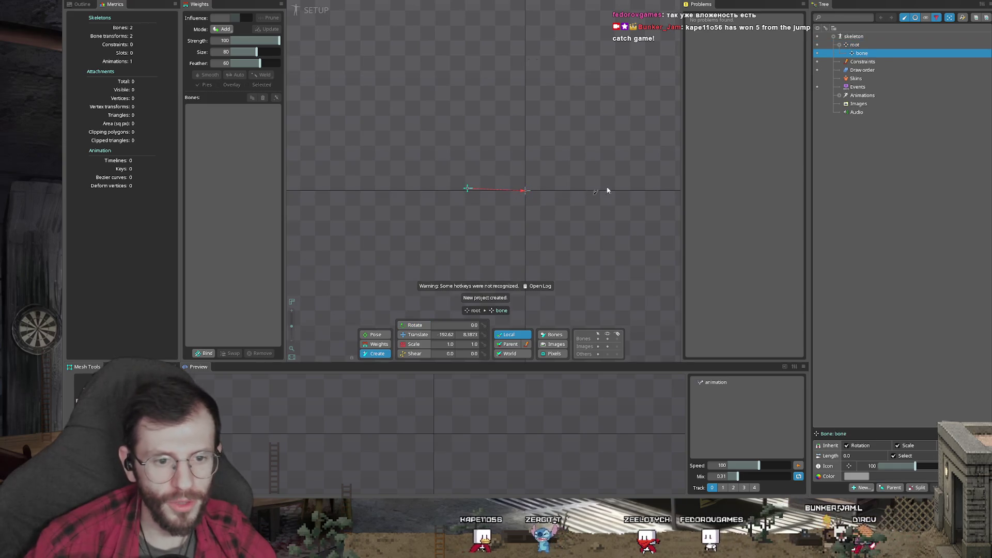
{"action": "left_click_drag", "start_coordinate": [467, 188], "coordinate": [358, 181]}
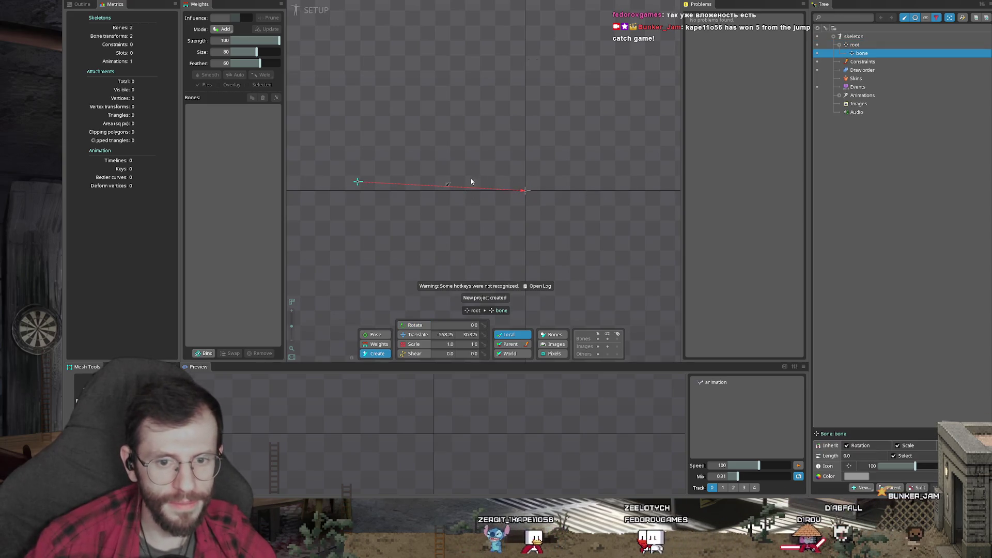
{"action": "left_click", "coordinate": [646, 185]}
{"action": "left_click", "coordinate": [632, 184]}
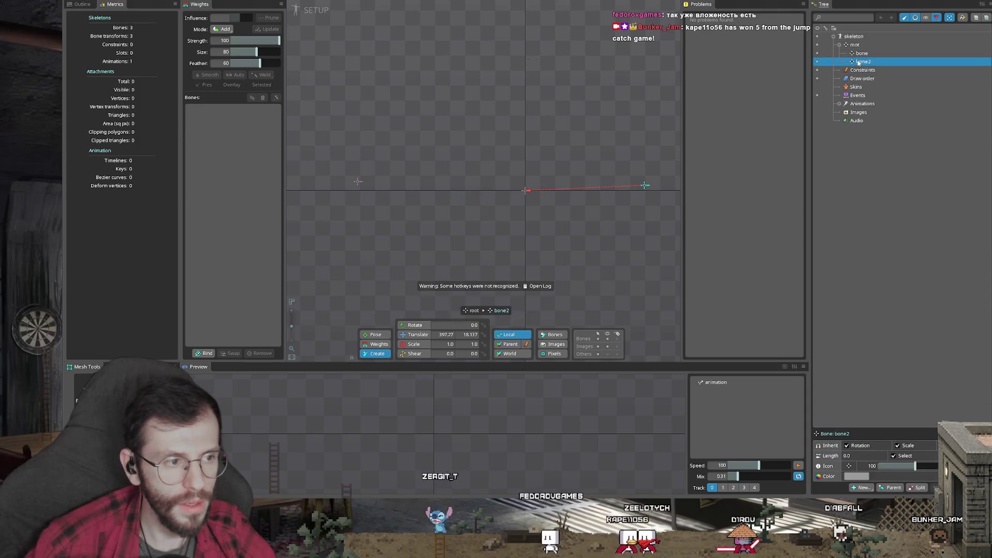
{"action": "left_click_drag", "start_coordinate": [632, 185], "coordinate": [540, 184]}
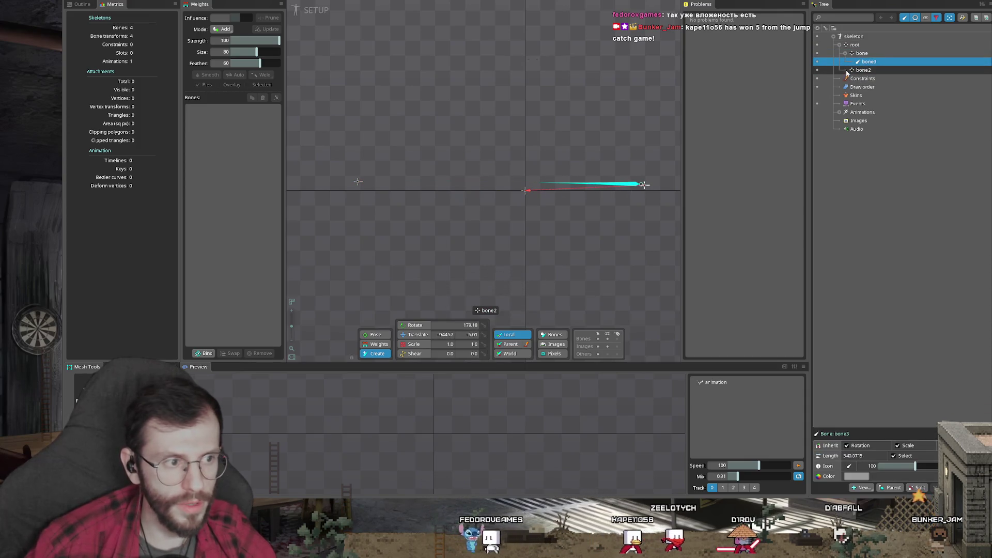
{"action": "left_click", "coordinate": [644, 184]}
{"action": "left_click_drag", "start_coordinate": [369, 185], "coordinate": [459, 185]}
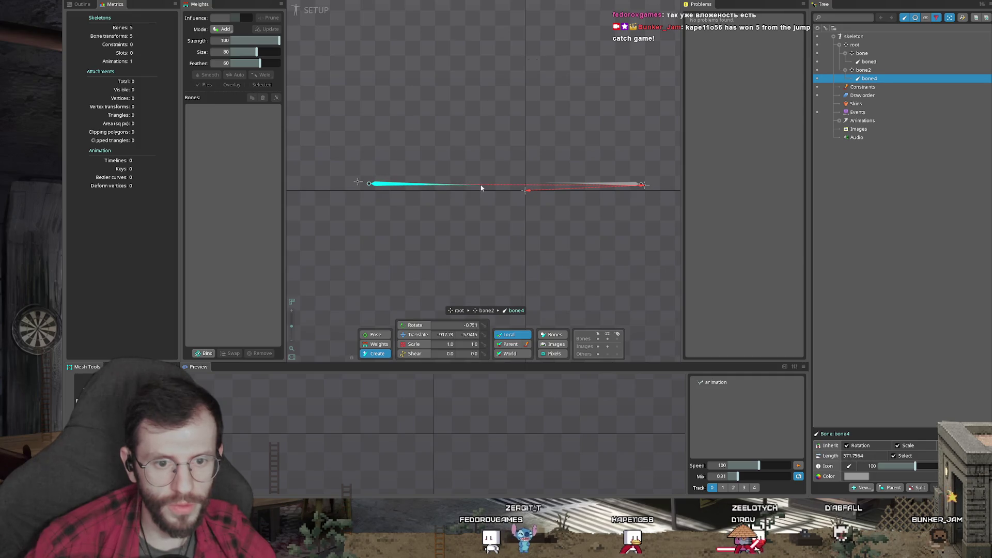
{"action": "key", "text": "v"}
{"action": "left_click", "coordinate": [357, 183]}
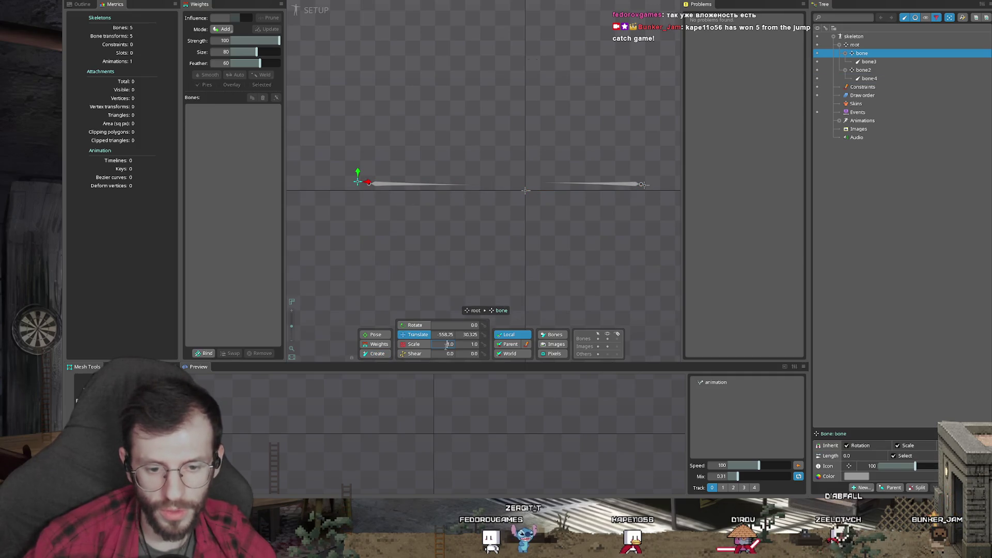
- Try a negative Scale X on bone, undo it, then give bone a negative Scale Y
{"action": "type", "text": "-"}
{"action": "key", "text": "Return"}
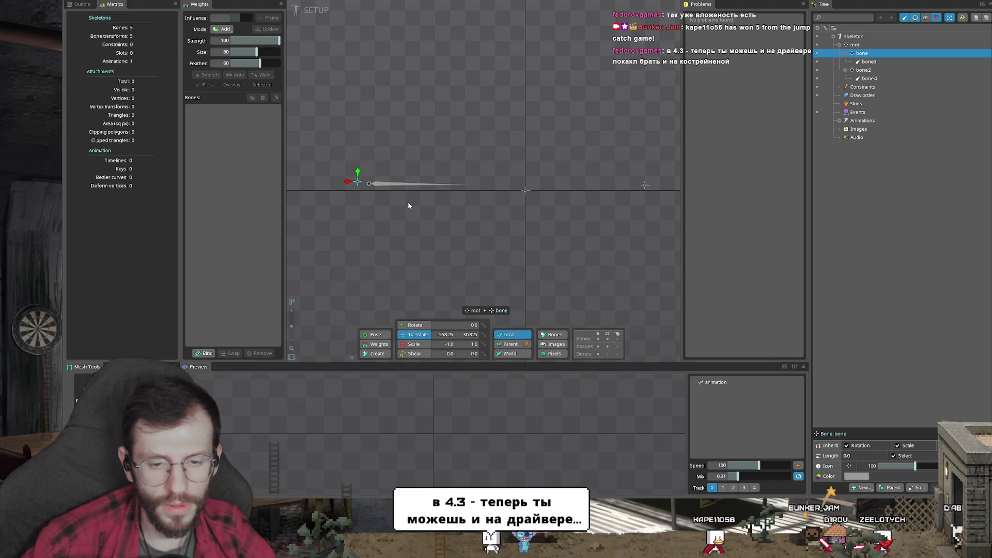
{"action": "key", "text": "ctrl+z"}
{"action": "left_click", "coordinate": [448, 344]}
{"action": "left_click", "coordinate": [470, 345]}
{"action": "type", "text": "-"}
{"action": "key", "text": "Return"}
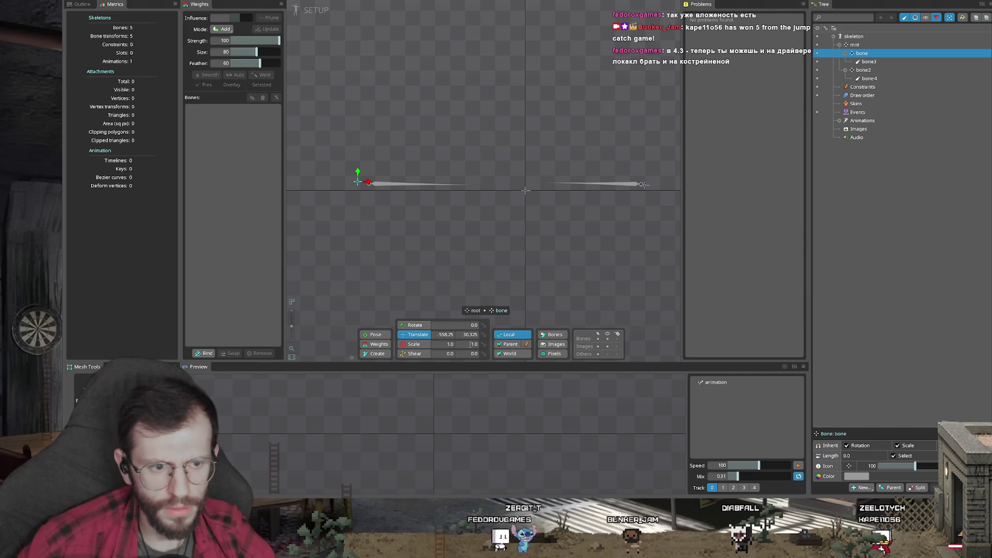
- Reparent bone3 under bone2 in the tree, then try and undo a negative Scale X on bone
{"action": "left_click", "coordinate": [870, 62]}
{"action": "left_click", "coordinate": [862, 53]}
{"action": "left_click", "coordinate": [871, 62]}
{"action": "mouse_move", "coordinate": [870, 62]}
{"action": "left_mouse_down"}
{"action": "mouse_move", "coordinate": [864, 70]}
{"action": "mouse_move", "coordinate": [881, 58]}
{"action": "left_mouse_up"}
{"action": "left_click", "coordinate": [880, 54]}
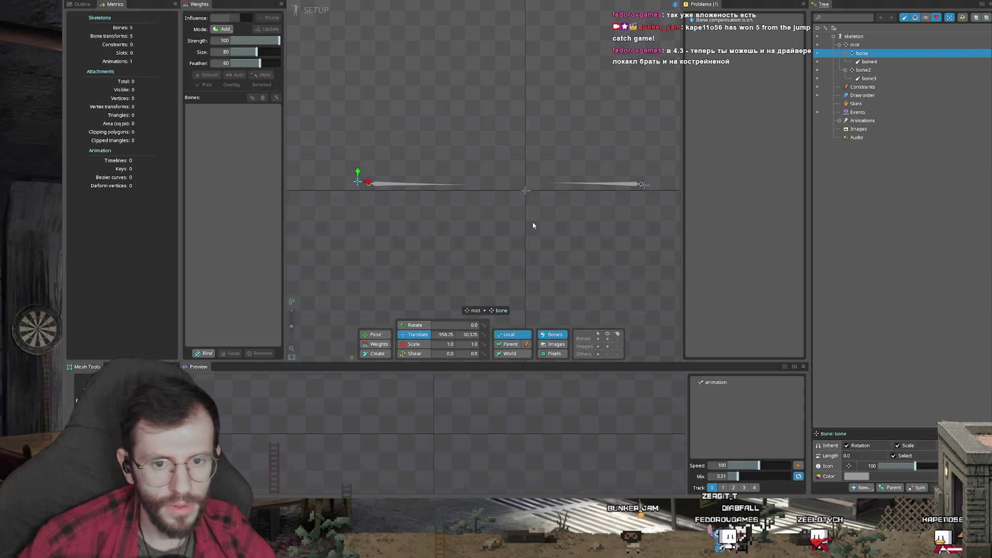
{"action": "type", "text": "-"}
{"action": "key", "text": "Return"}
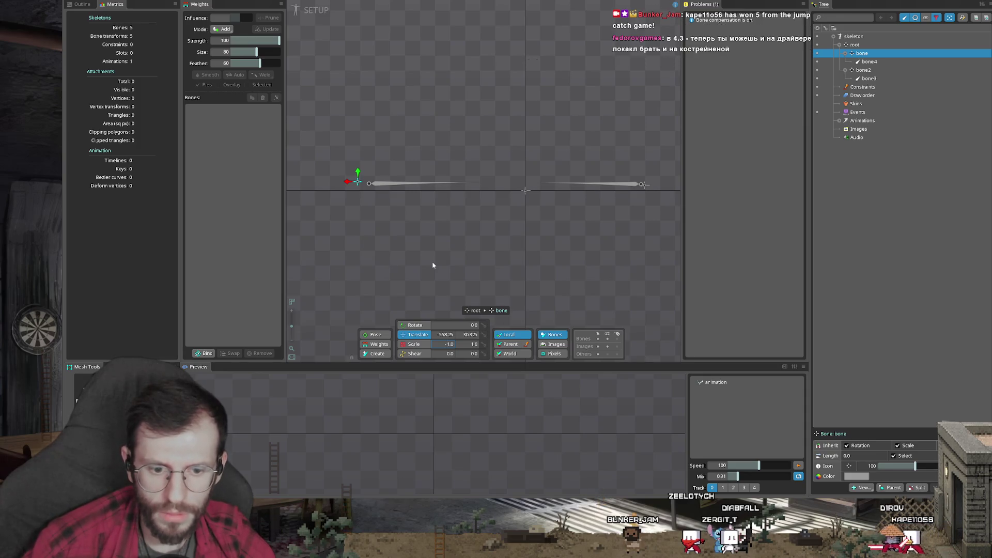
{"action": "key", "text": "ctrl+z"}
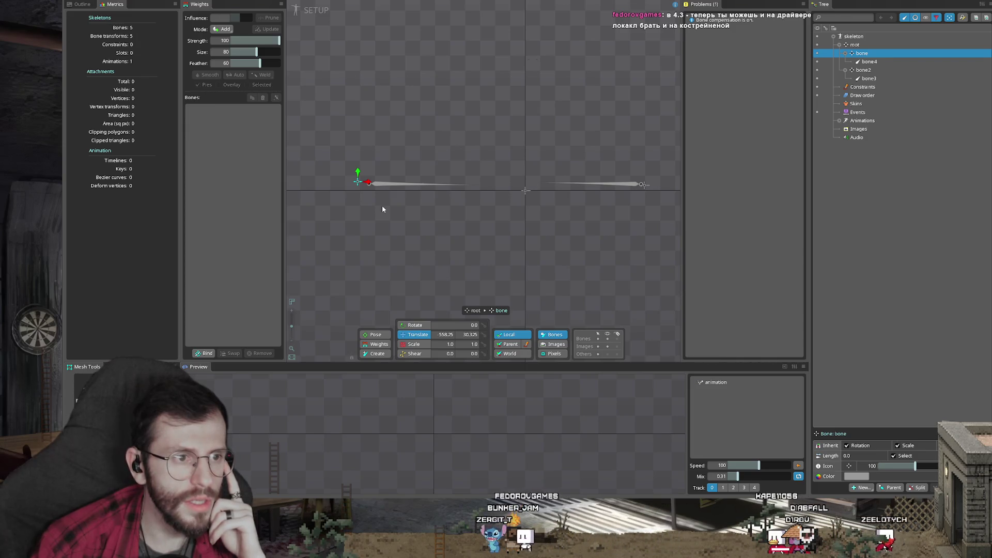
- Re-edit bone's Scale X field, clearing it back to 1.0 and typing a negative value
{"action": "scroll", "coordinate": [333, 154], "scroll_direction": "up", "scroll_amount": 1}
{"action": "scroll", "coordinate": [333, 154], "scroll_direction": "up", "scroll_amount": 1}
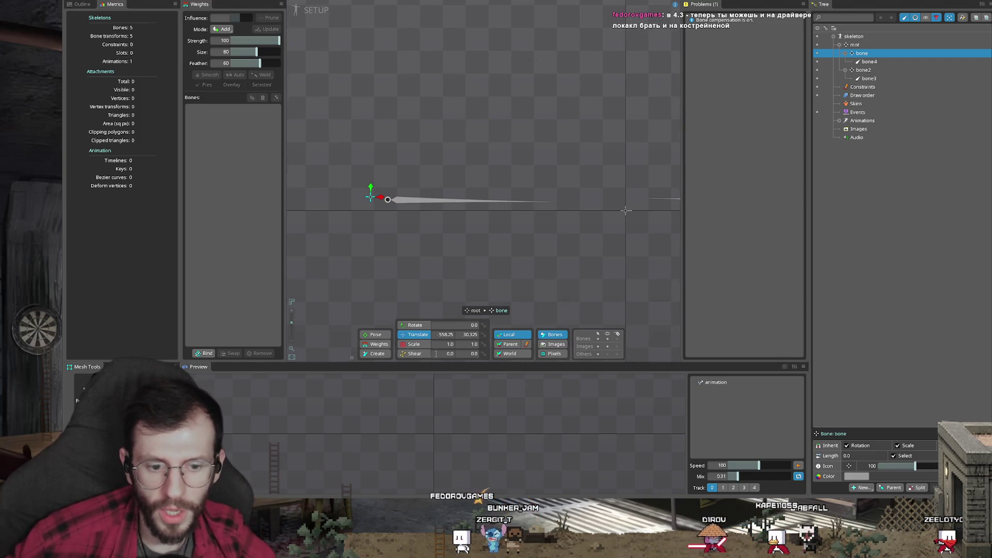
{"action": "left_click", "coordinate": [435, 344]}
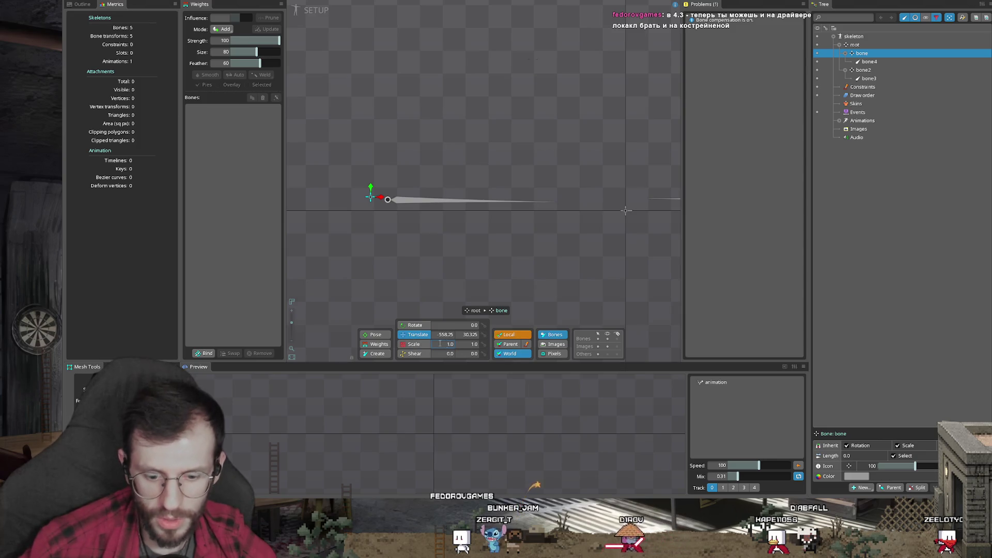
{"action": "left_click", "coordinate": [466, 344]}
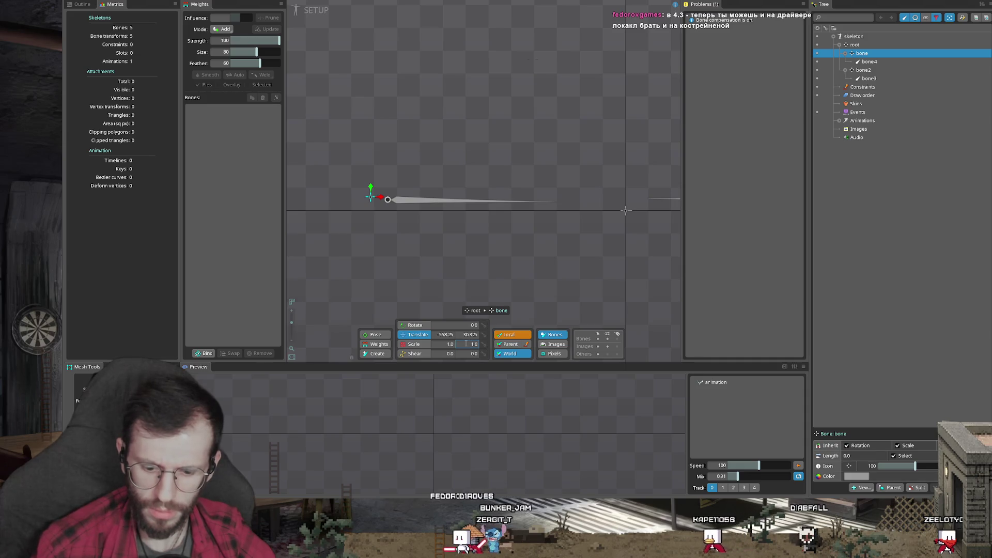
{"action": "left_click", "coordinate": [440, 345]}
{"action": "type", "text": "-1"}
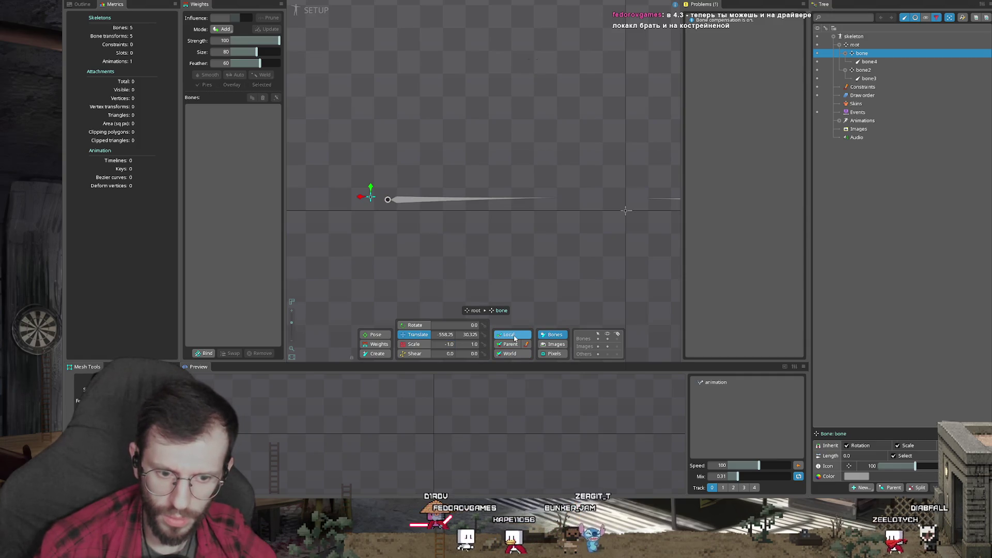
{"action": "key", "text": "Delete"}
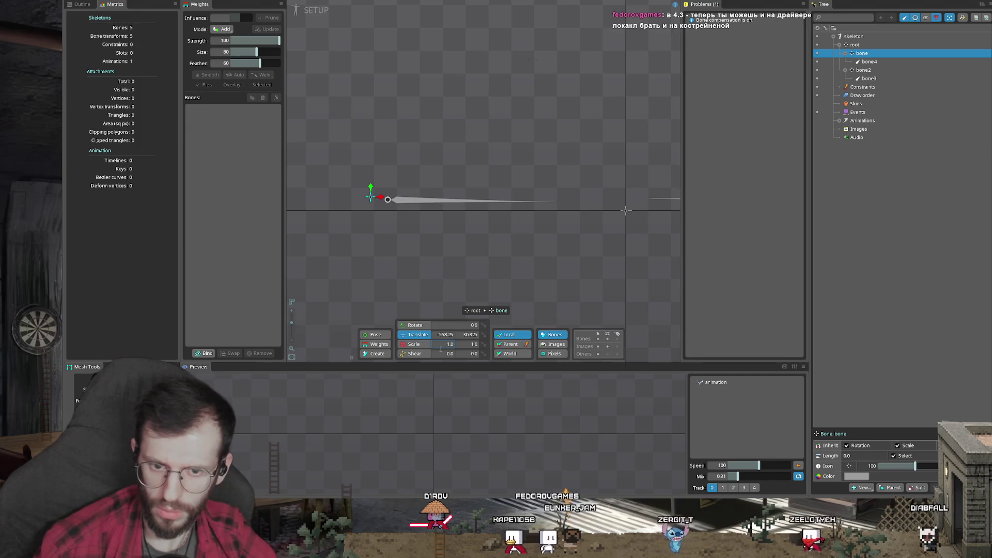
{"action": "type", "text": "-"}
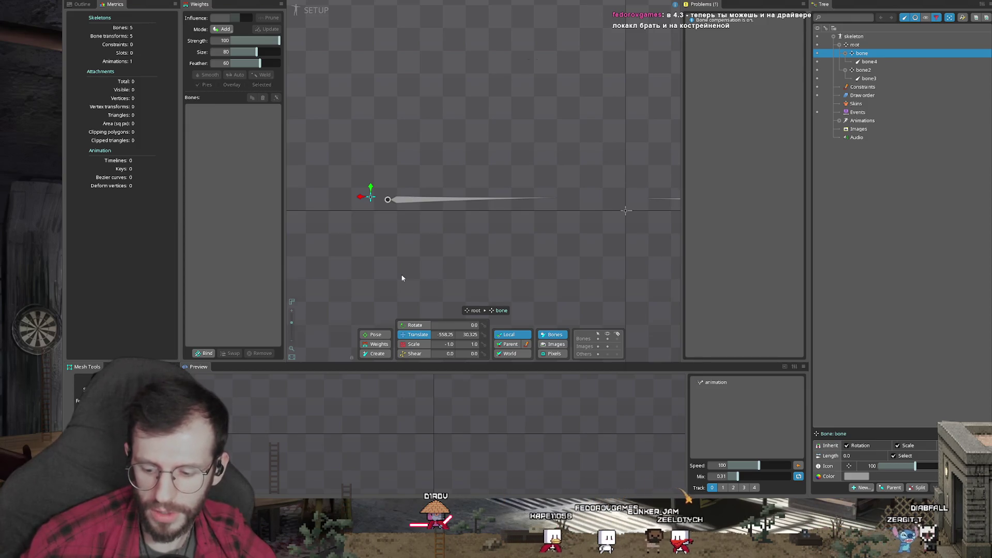
{"action": "type", "text": "ff"}
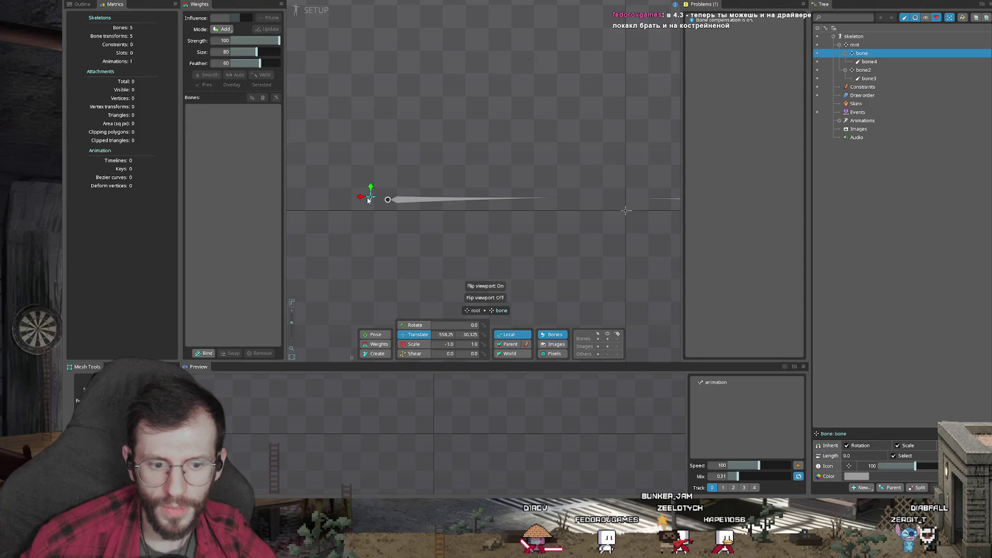
{"action": "type", "text": "x"}
- Scale the zero-length bone to Scale X -1.0 and move bone4 to a new position
{"action": "left_click", "coordinate": [398, 201]}
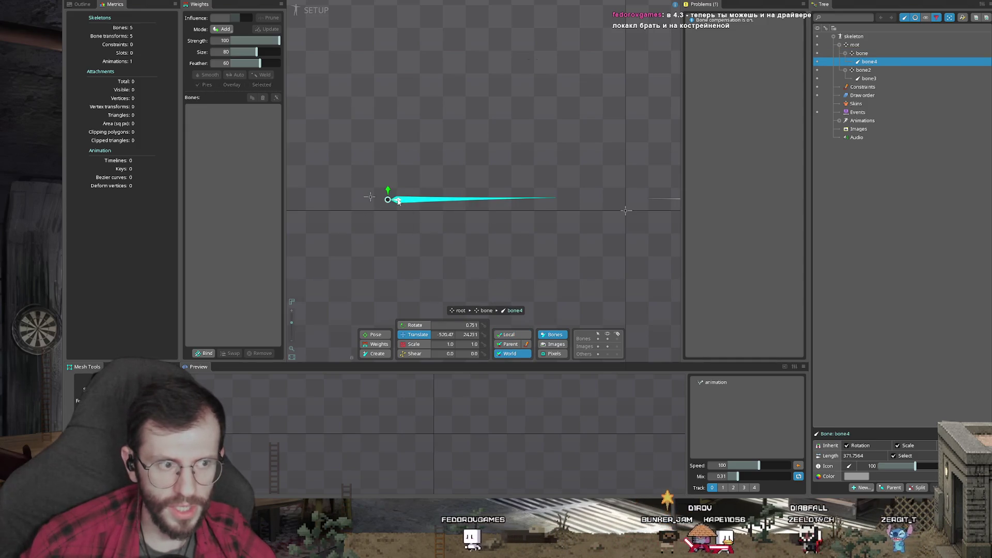
{"action": "left_click", "coordinate": [368, 199]}
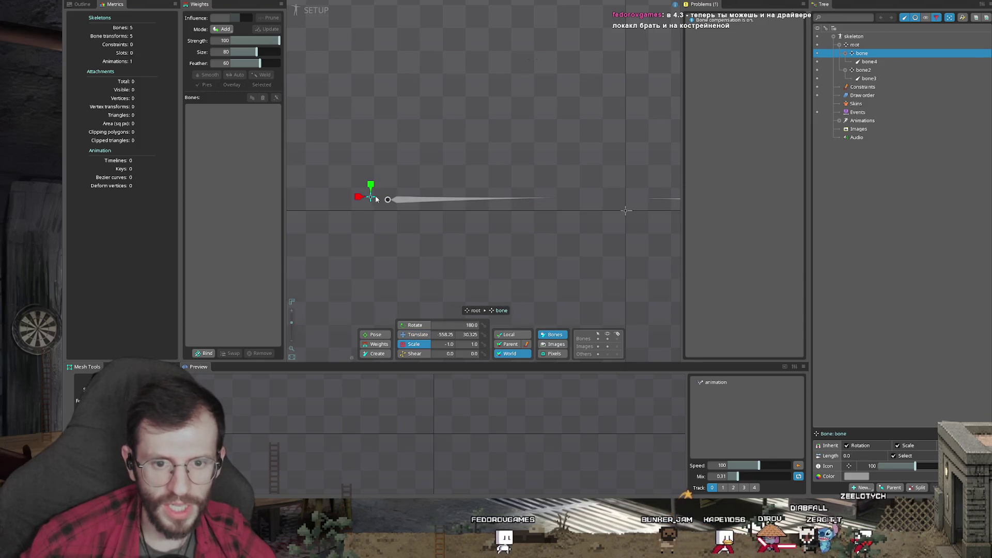
{"action": "left_click_drag", "start_coordinate": [372, 185], "coordinate": [694, 193]}
{"action": "left_click_drag", "start_coordinate": [371, 207], "coordinate": [397, 205]}
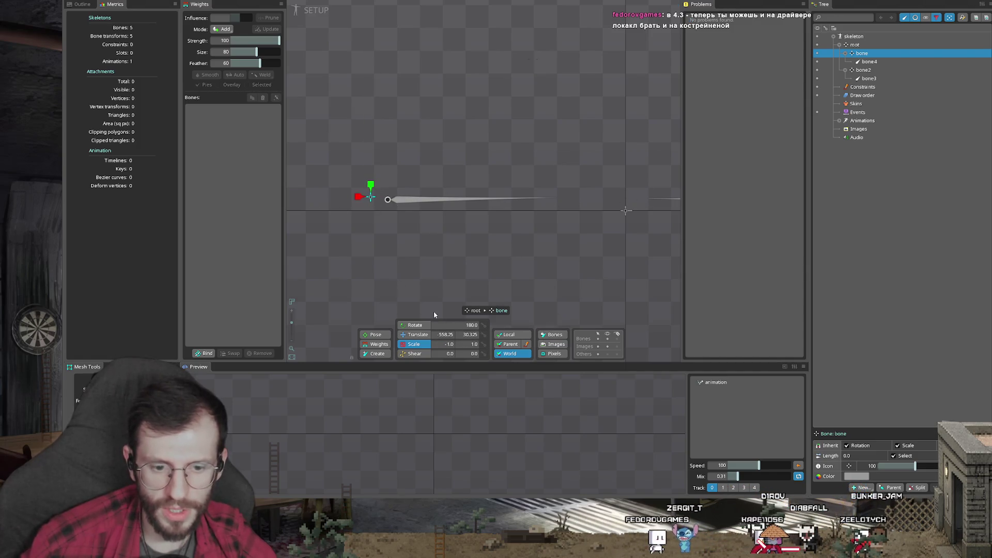
{"action": "key", "text": "Return"}
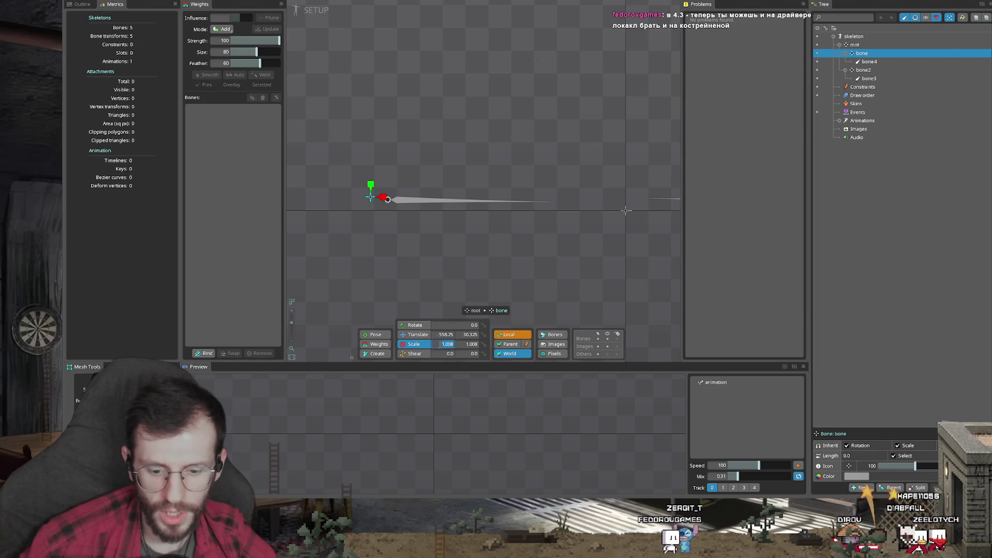
{"action": "type", "text": "-"}
{"action": "left_click", "coordinate": [331, 200]}
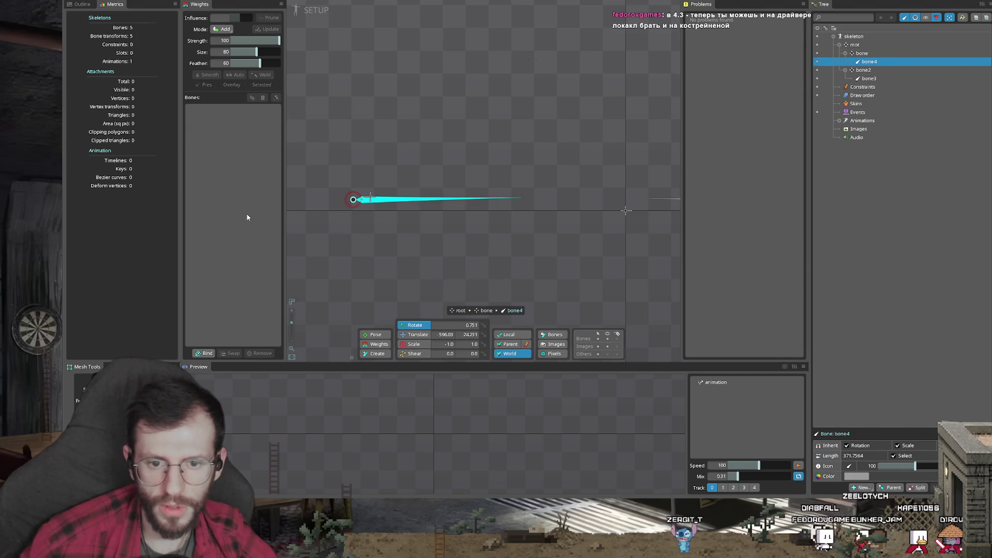
{"action": "left_click_drag", "start_coordinate": [454, 248], "coordinate": [479, 221]}
- Create the bone3-to-bone4 transform constraint with translation and rotation mapping enabled
{"action": "scroll", "coordinate": [455, 237], "scroll_direction": "down", "scroll_amount": 1}
{"action": "key", "text": "ctrl+t"}
{"action": "left_click", "coordinate": [540, 225]}
{"action": "left_click", "coordinate": [365, 270]}
{"action": "left_click", "coordinate": [897, 425]}
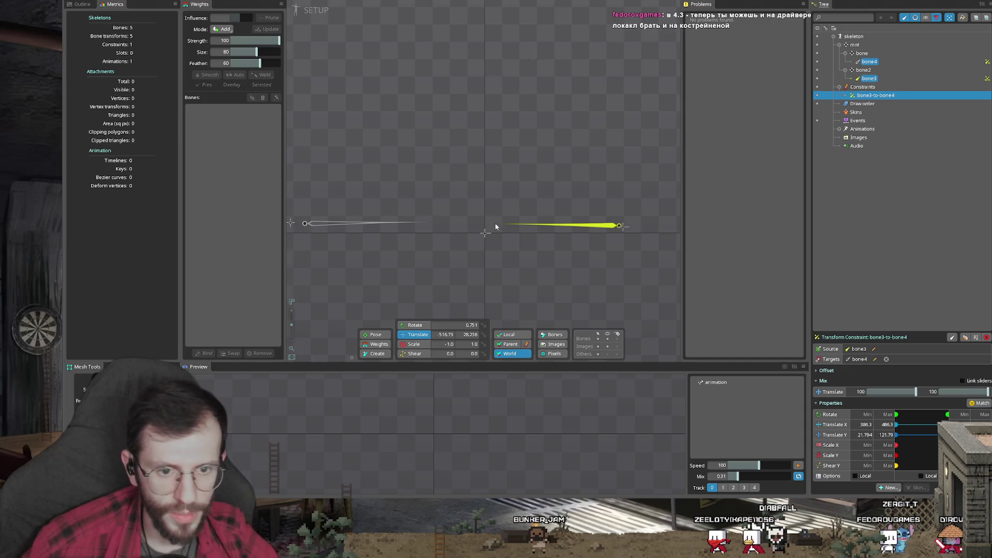
{"action": "left_click", "coordinate": [616, 261]}
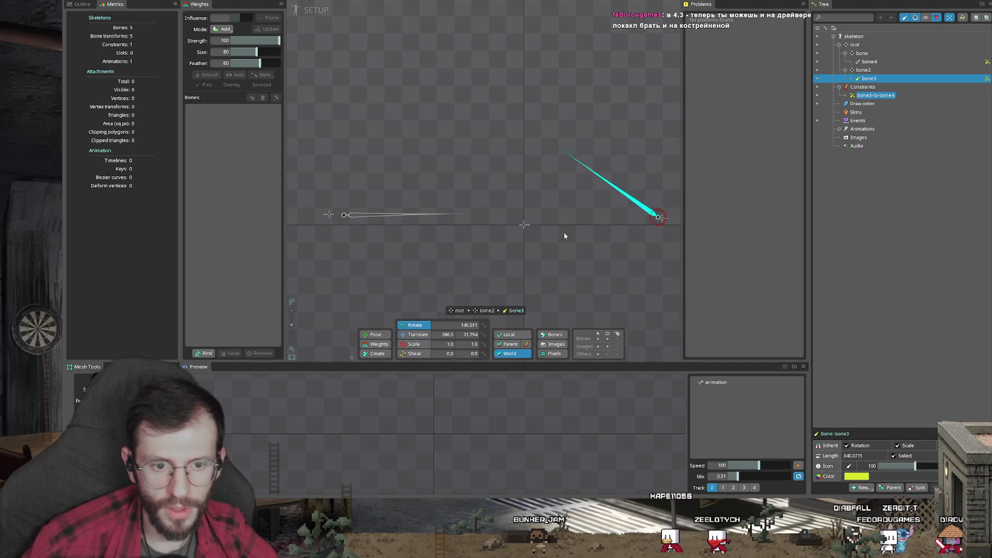
{"action": "left_click_drag", "start_coordinate": [566, 225], "coordinate": [581, 297]}
{"action": "left_click", "coordinate": [879, 95]}
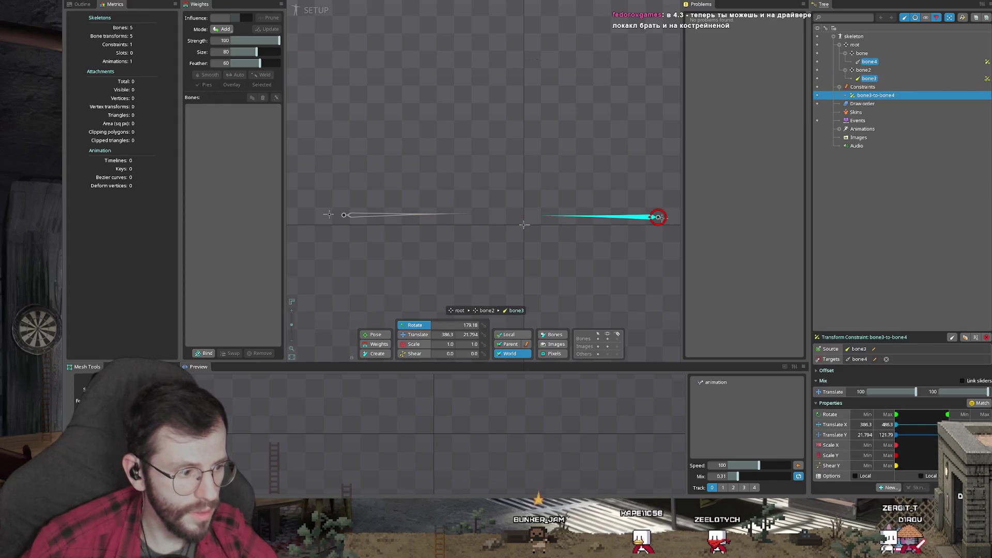
{"action": "left_click", "coordinate": [953, 414]}
- Move and rotate bone3 to 179.18 at 386.3, 21.794, watching bone4 follow
{"action": "scroll", "coordinate": [623, 311], "scroll_direction": "down", "scroll_amount": 2}
{"action": "left_click_drag", "start_coordinate": [557, 255], "coordinate": [672, 310]}
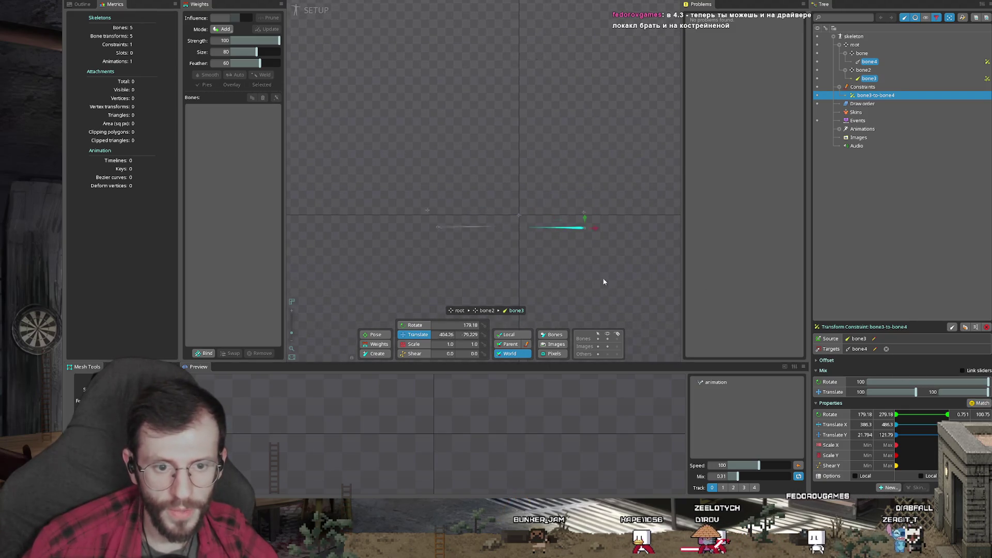
{"action": "mouse_move", "coordinate": [582, 259]}
{"action": "left_mouse_down"}
{"action": "mouse_move", "coordinate": [535, 256]}
{"action": "mouse_move", "coordinate": [558, 178]}
{"action": "left_mouse_up"}
{"action": "key", "text": "c"}
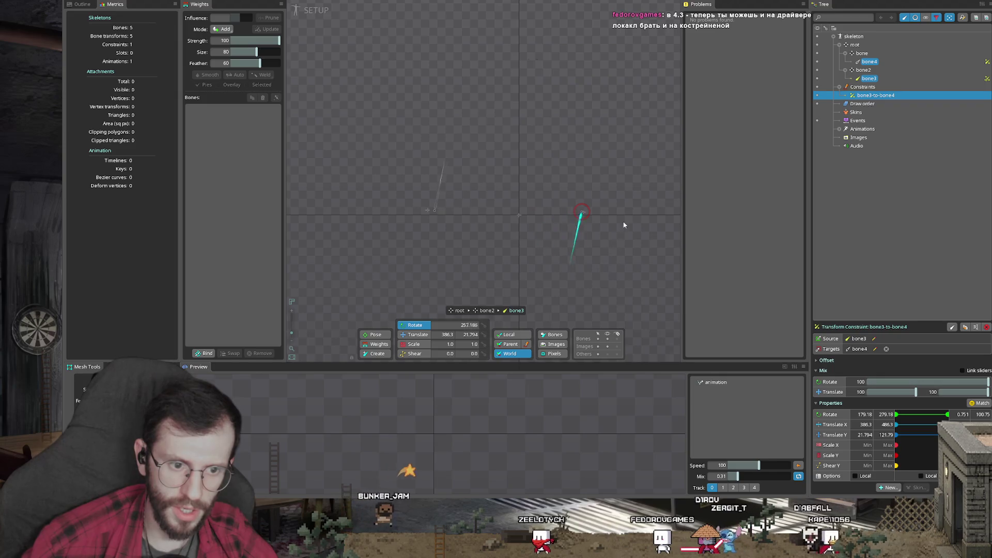
{"action": "mouse_move", "coordinate": [558, 177]}
{"action": "left_mouse_down"}
{"action": "mouse_move", "coordinate": [598, 275]}
{"action": "mouse_move", "coordinate": [611, 199]}
{"action": "mouse_move", "coordinate": [569, 243]}
{"action": "mouse_move", "coordinate": [587, 238]}
{"action": "mouse_move", "coordinate": [560, 237]}
{"action": "mouse_move", "coordinate": [539, 212]}
{"action": "left_mouse_up"}
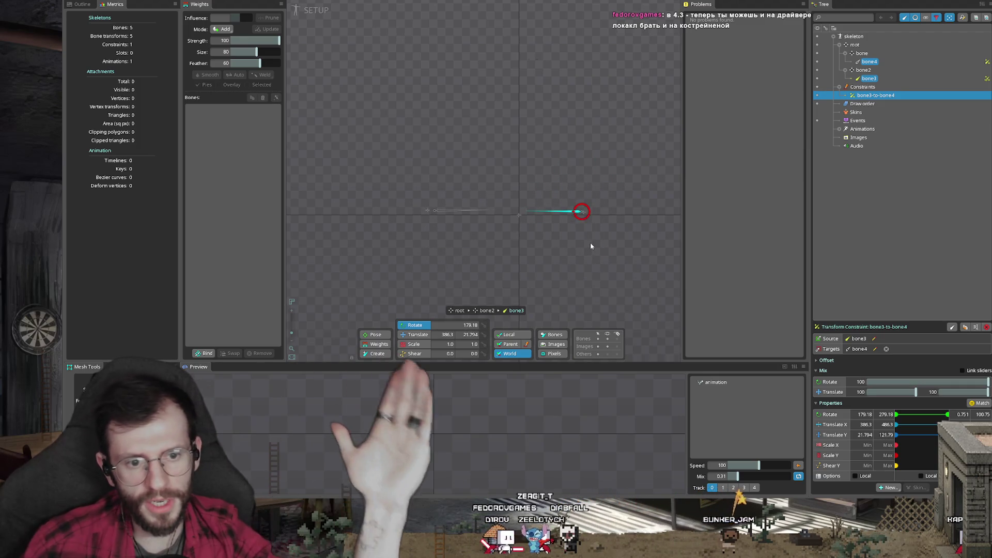
{"action": "mouse_move", "coordinate": [557, 237]}
{"action": "left_mouse_down"}
{"action": "mouse_move", "coordinate": [563, 214]}
{"action": "mouse_move", "coordinate": [601, 194]}
{"action": "mouse_move", "coordinate": [592, 233]}
{"action": "mouse_move", "coordinate": [568, 199]}
{"action": "mouse_move", "coordinate": [578, 192]}
{"action": "left_mouse_up"}
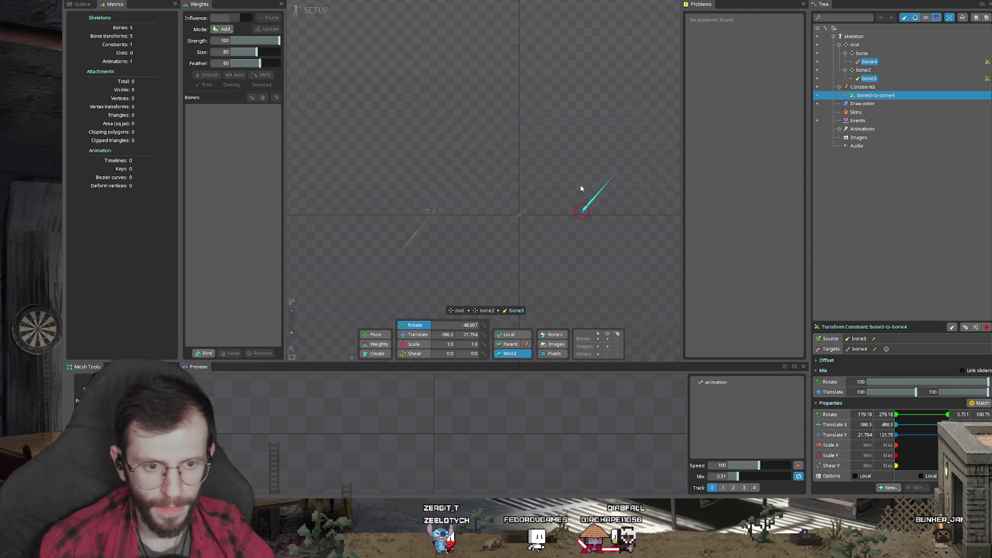
{"action": "key", "text": "ctrl+z"}
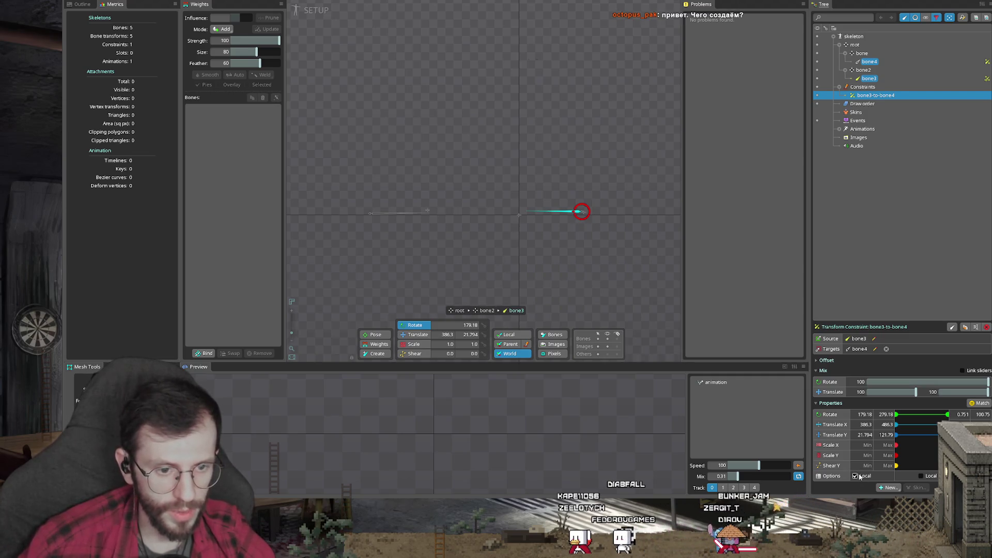
- Enable the constraint's local option and test it by rotating and moving bone3
{"action": "key", "text": "ctrl+z"}
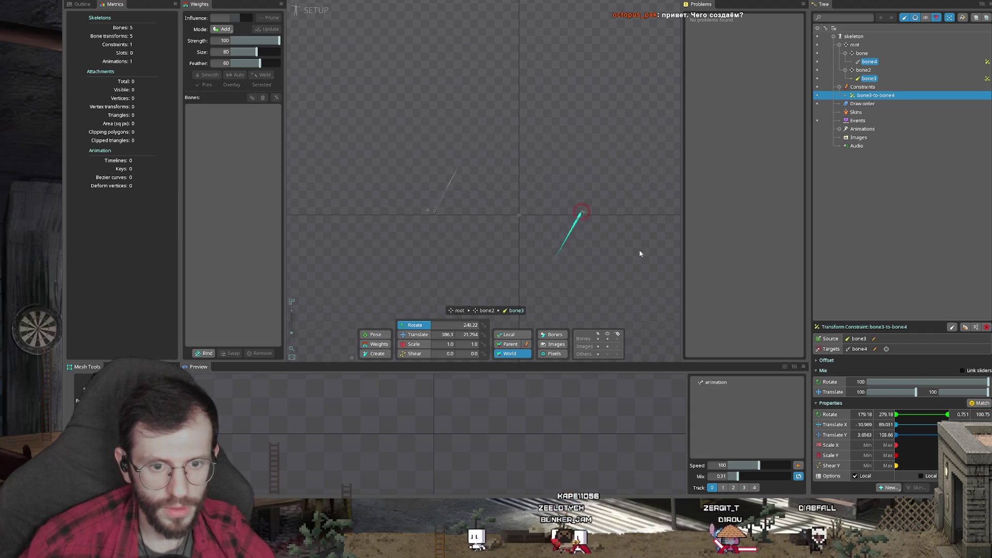
{"action": "left_click_drag", "start_coordinate": [566, 247], "coordinate": [574, 249]}
{"action": "key", "text": "t"}
{"action": "left_click", "coordinate": [921, 476]}
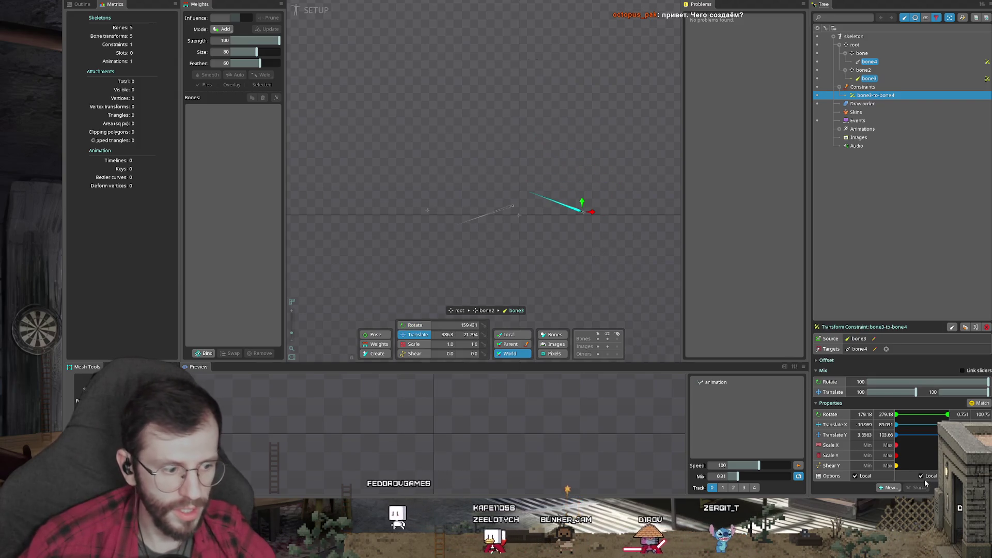
{"action": "key", "text": "r"}
{"action": "left_click_drag", "start_coordinate": [538, 241], "coordinate": [559, 215]}
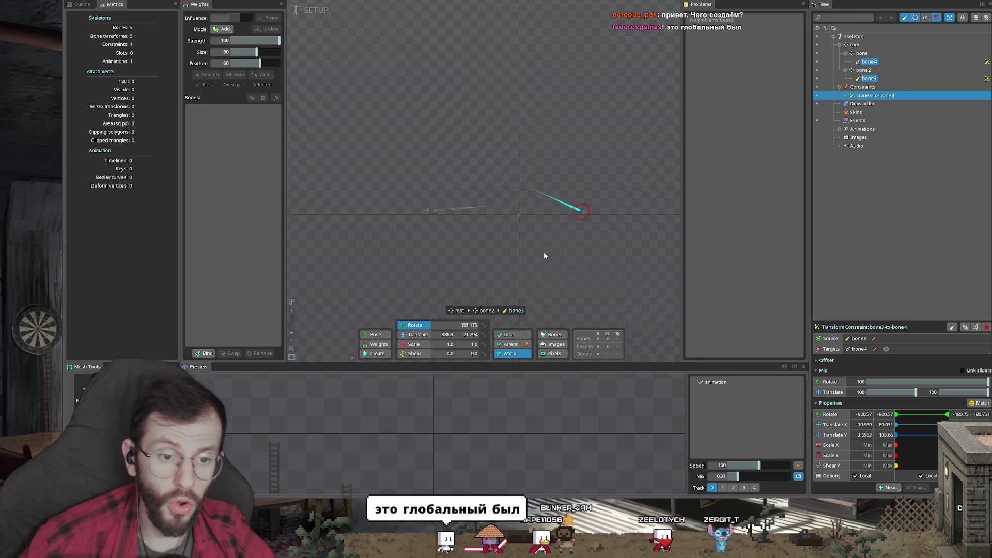
{"action": "left_click_drag", "start_coordinate": [544, 255], "coordinate": [593, 208]}
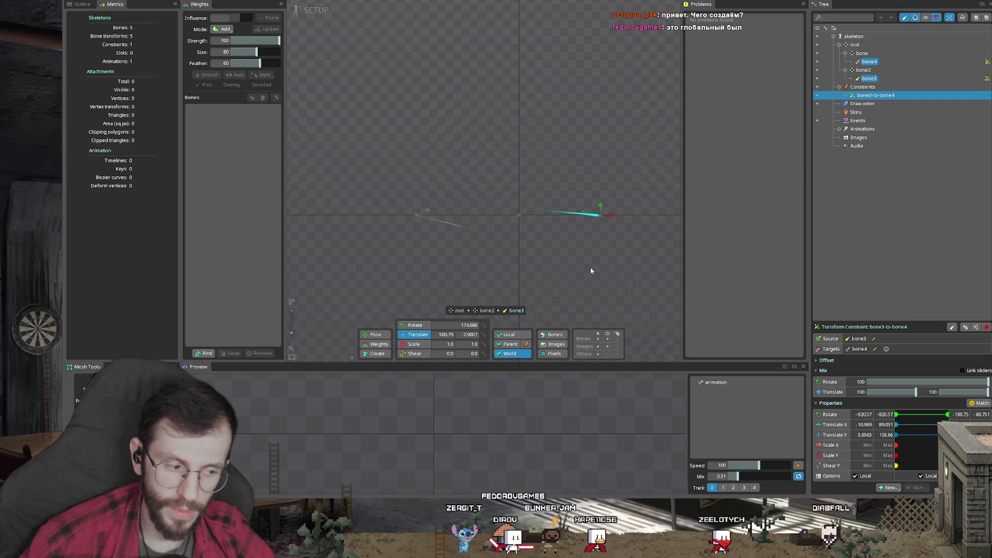
{"action": "left_click_drag", "start_coordinate": [585, 255], "coordinate": [574, 268]}
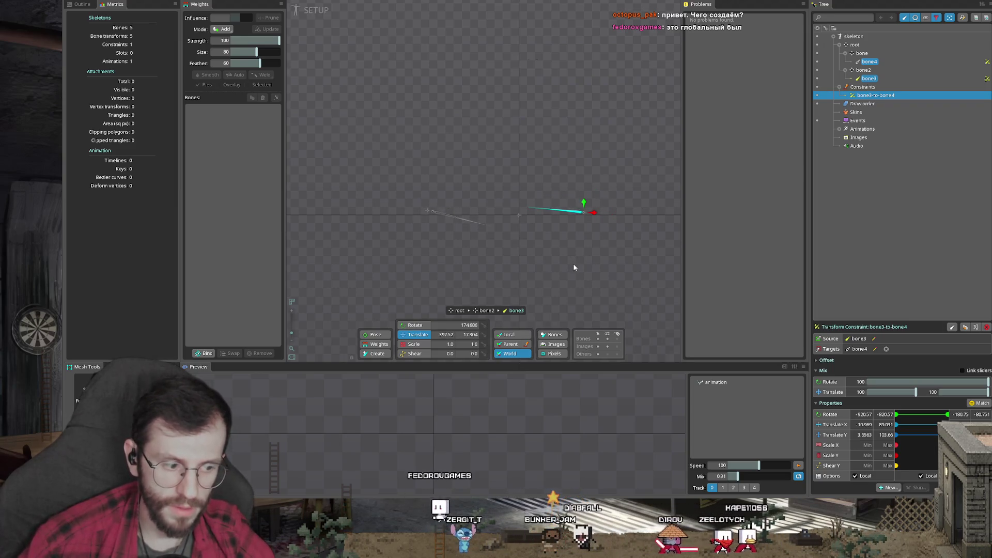
- Turn both local options off to return the constraint to world mode, then test-move bone3 and undo
{"action": "left_click", "coordinate": [921, 476]}
{"action": "left_click", "coordinate": [855, 476]}
{"action": "left_click_drag", "start_coordinate": [543, 297], "coordinate": [565, 185]}
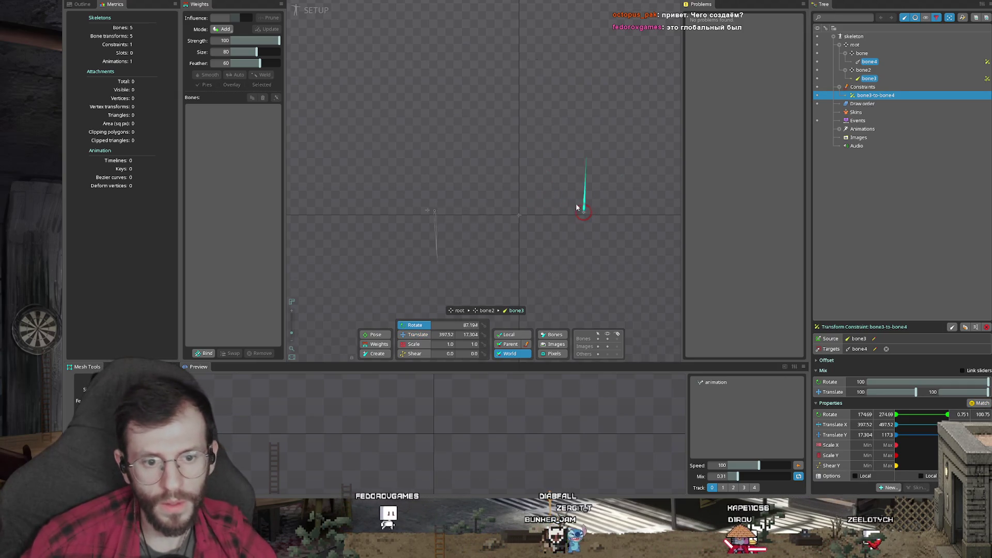
{"action": "key", "text": "ctrl+z"}
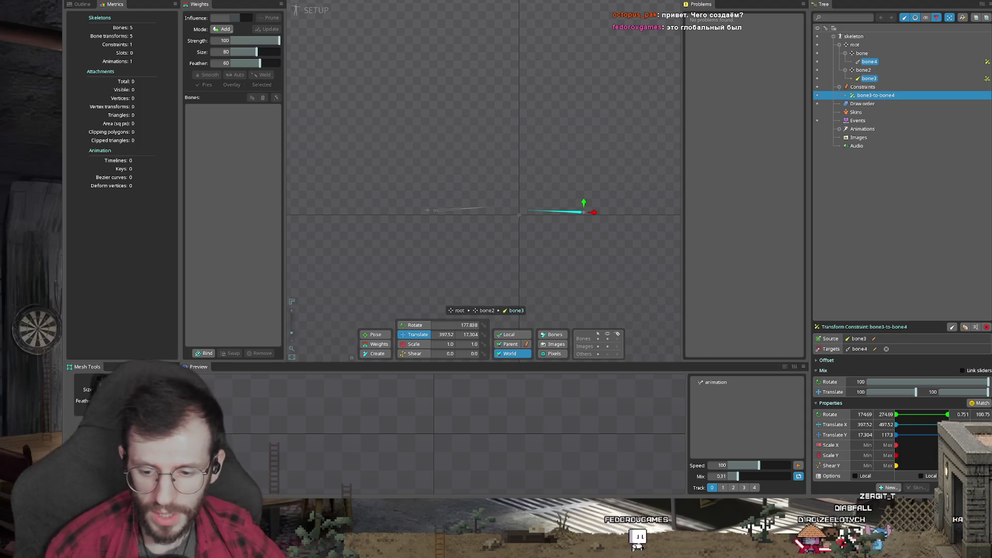
- Bring up the Wolf bar-scene project and delete the фыы skeleton
{"action": "mouse_move", "coordinate": [308, 549]}
{"action": "left_click", "coordinate": [256, 471]}
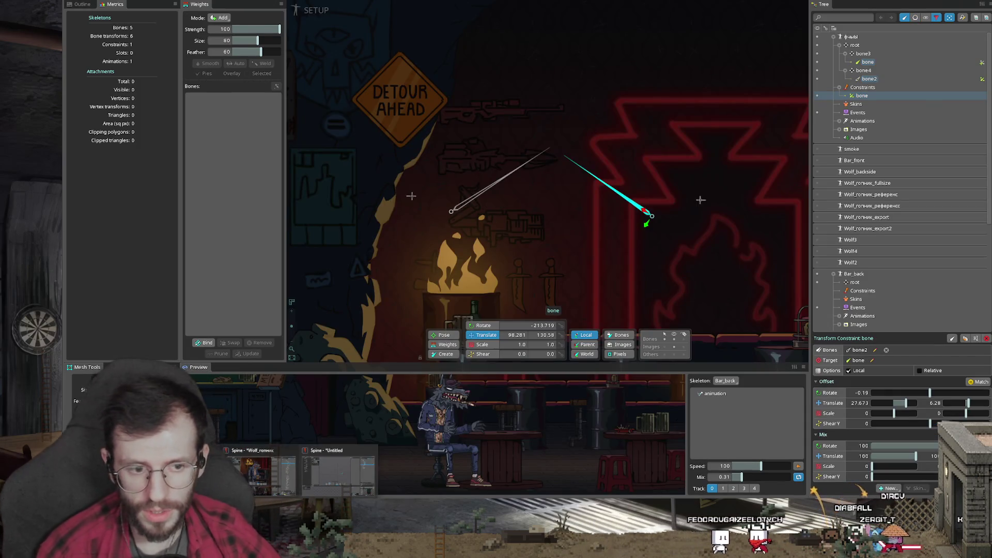
{"action": "scroll", "coordinate": [523, 233], "scroll_direction": "down", "scroll_amount": 4}
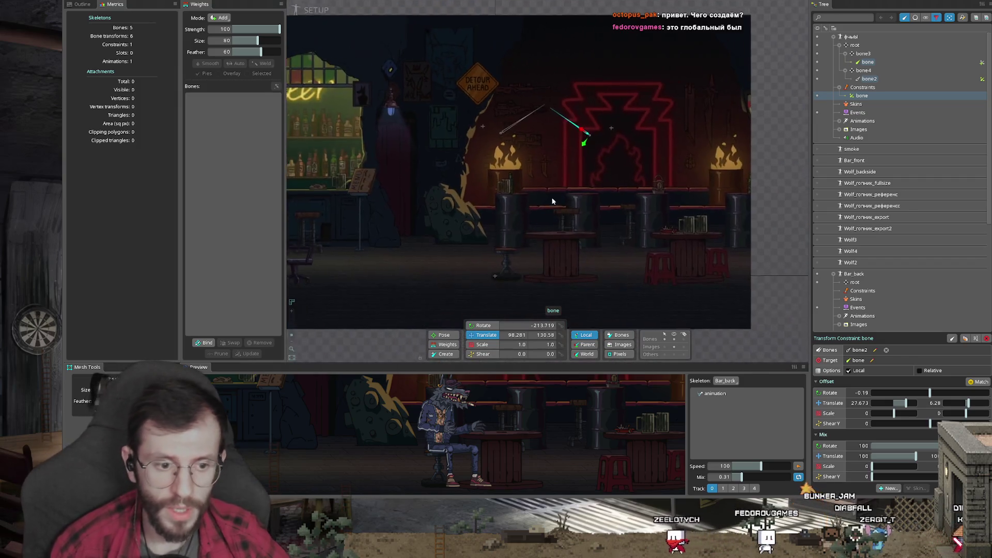
{"action": "double_click", "coordinate": [851, 36]}
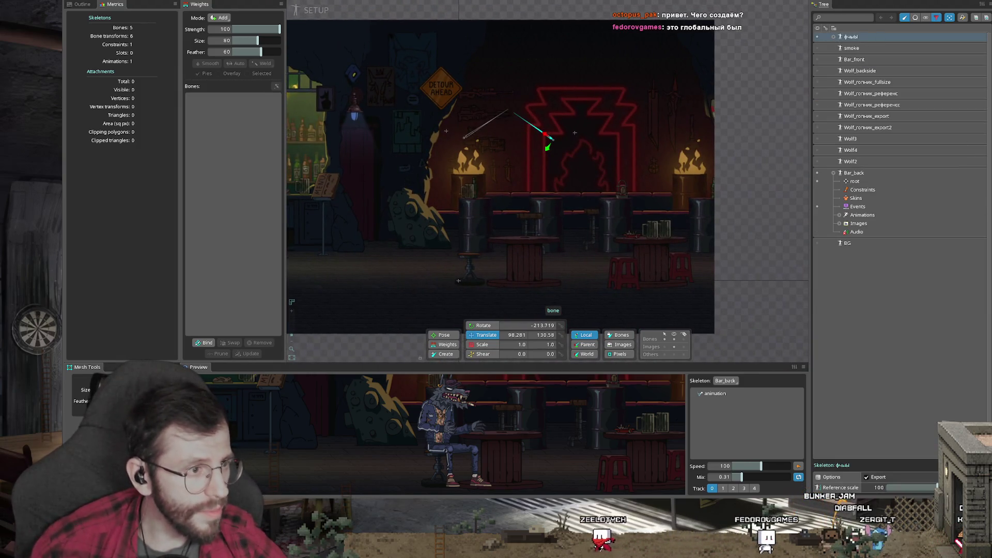
{"action": "key", "text": "Delete"}
{"action": "left_click", "coordinate": [425, 260]}
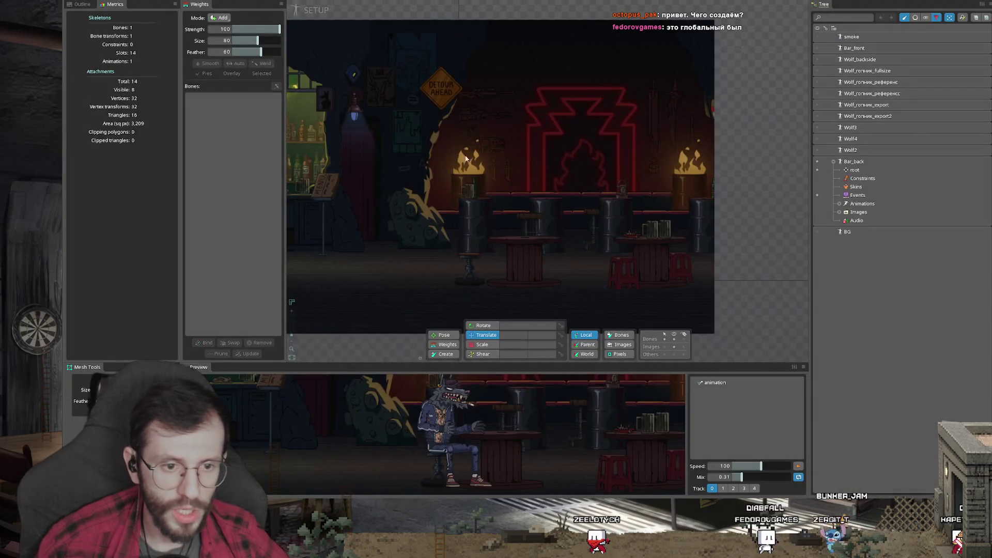
- Show Wolf_гопник_fullsize in Animate mode, toggle the full-screen scene view, then switch to Chrome
{"action": "left_click", "coordinate": [817, 71]}
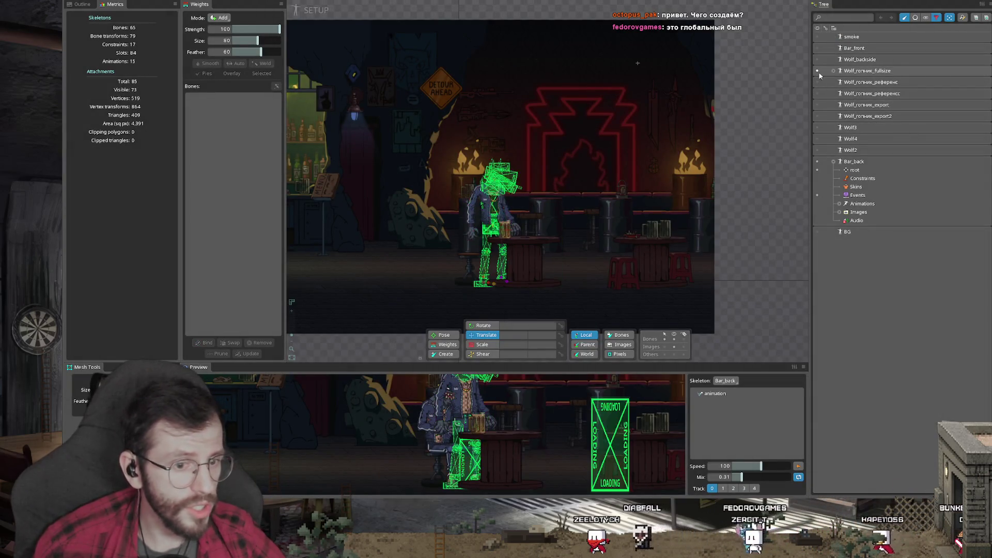
{"action": "scroll", "coordinate": [496, 206], "scroll_direction": "up", "scroll_amount": 3}
{"action": "key", "text": "Tab"}
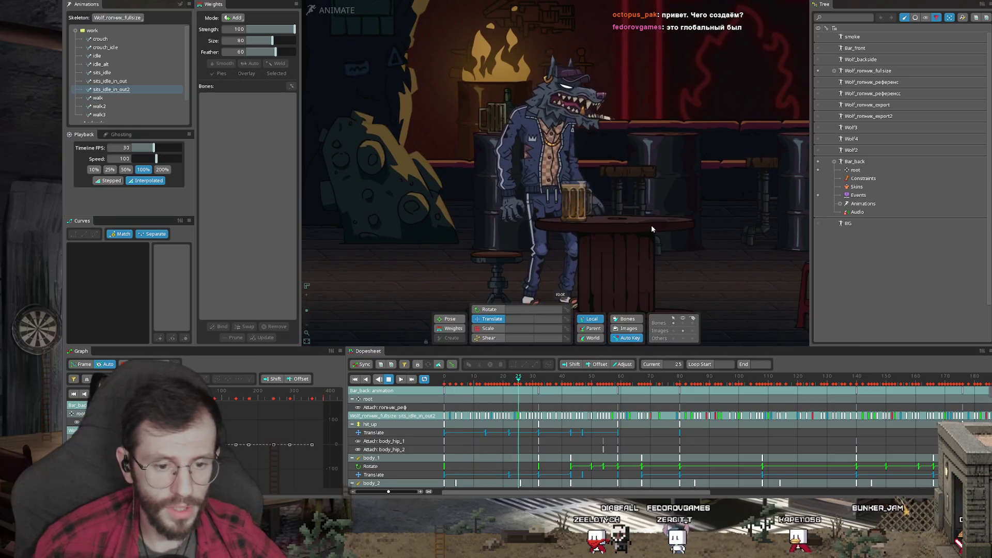
{"action": "key", "text": "grave"}
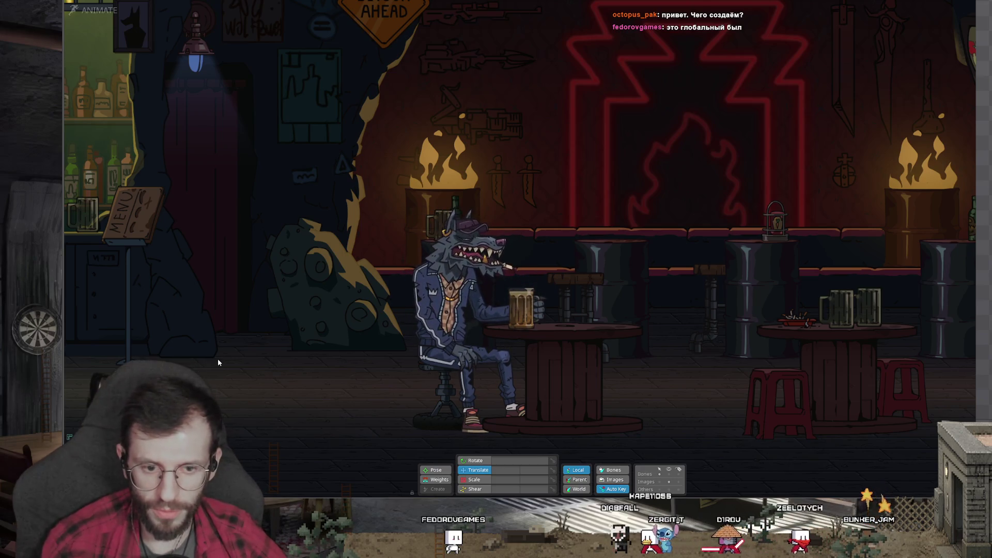
{"action": "key", "text": "Tab"}
{"action": "scroll", "coordinate": [439, 274], "scroll_direction": "down", "scroll_amount": 3}
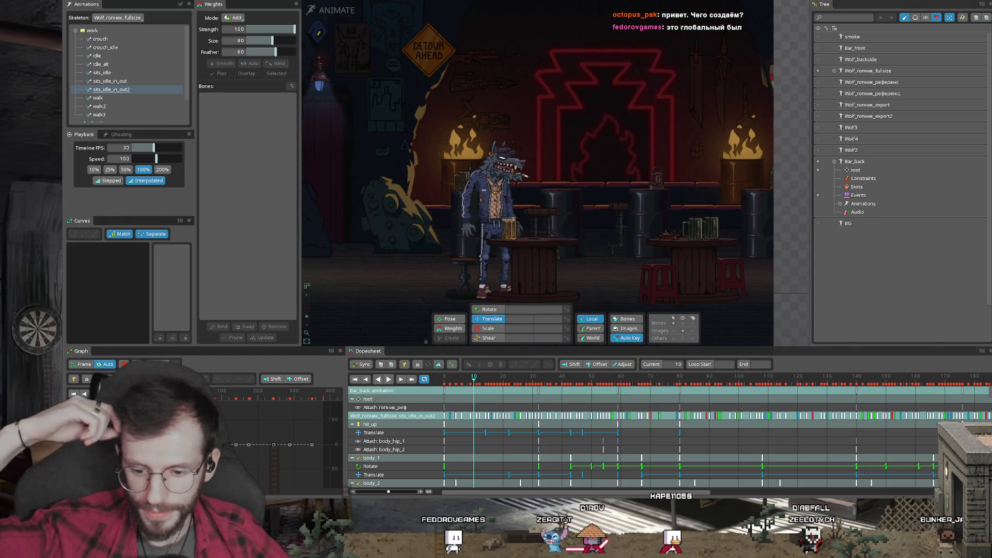
{"action": "key", "text": "alt+Tab"}
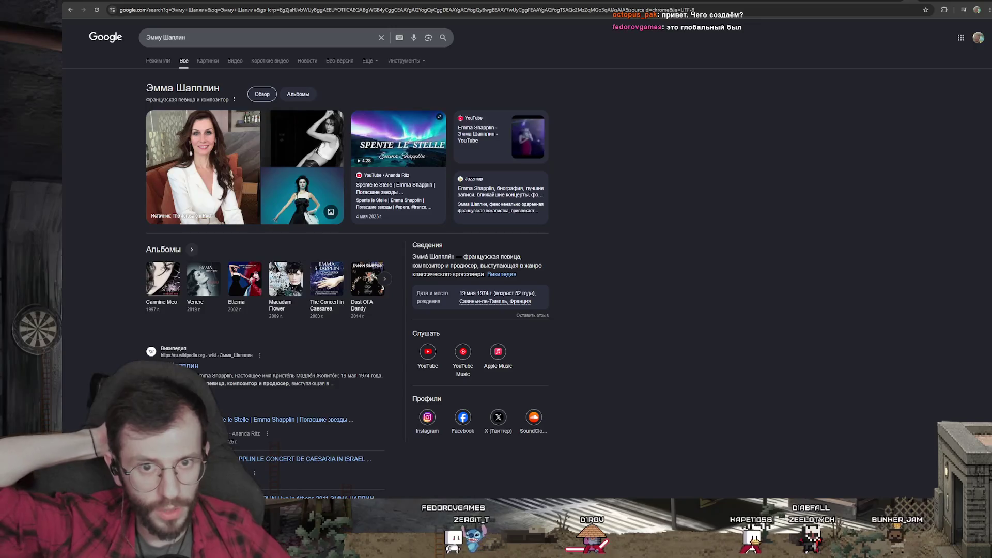
- Scroll through the removechild.com About page down to the What's next? section
{"action": "key", "text": "ctrl+Tab"}
{"action": "scroll", "coordinate": [470, 179], "scroll_direction": "up", "scroll_amount": 5}
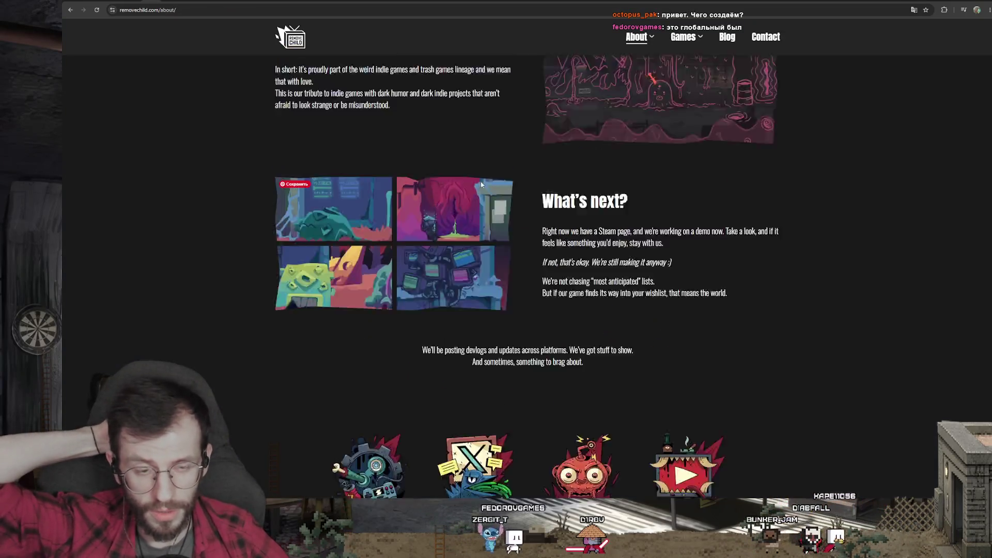
{"action": "scroll", "coordinate": [470, 179], "scroll_direction": "up", "scroll_amount": 10}
{"action": "scroll", "coordinate": [470, 179], "scroll_direction": "up", "scroll_amount": 10}
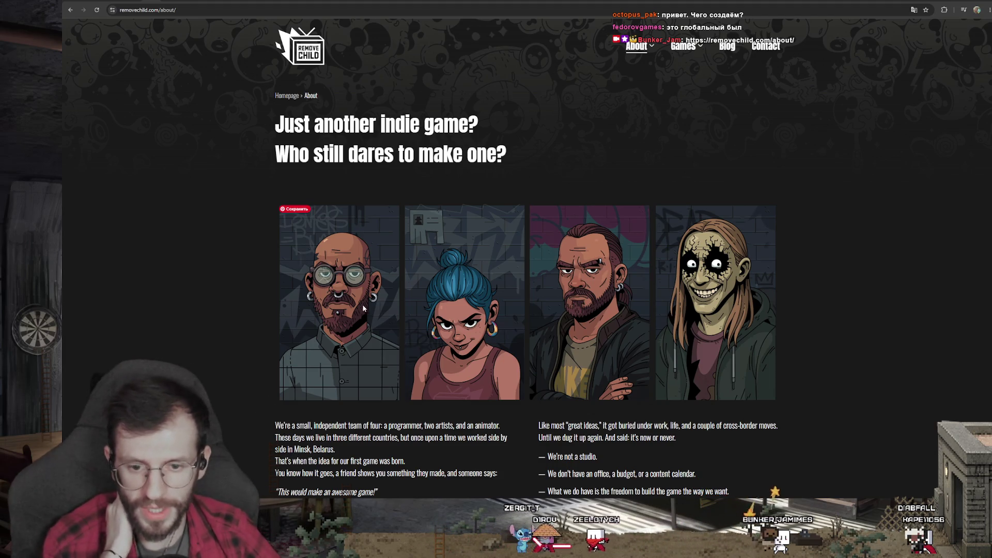
{"action": "scroll", "coordinate": [475, 307], "scroll_direction": "down", "scroll_amount": 5}
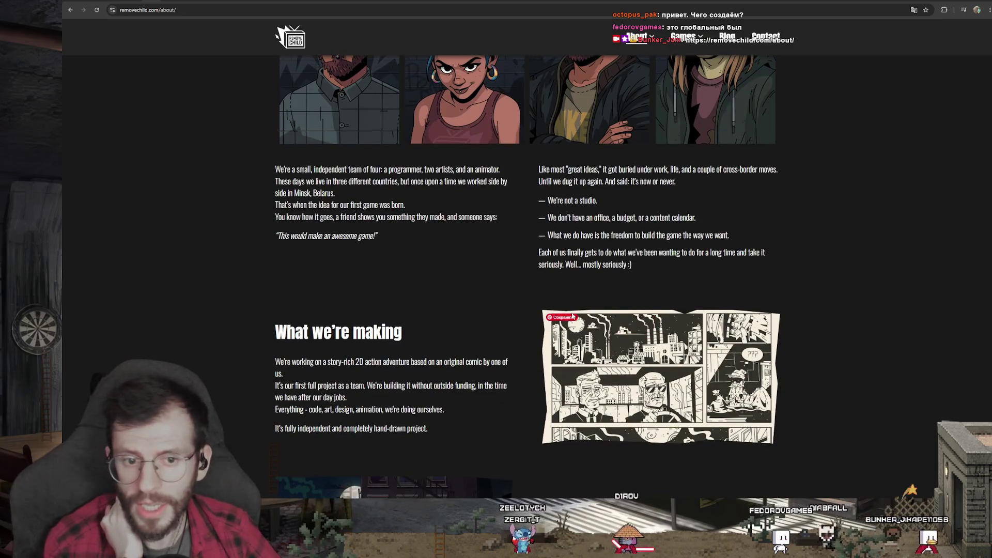
{"action": "scroll", "coordinate": [548, 330], "scroll_direction": "up", "scroll_amount": 3}
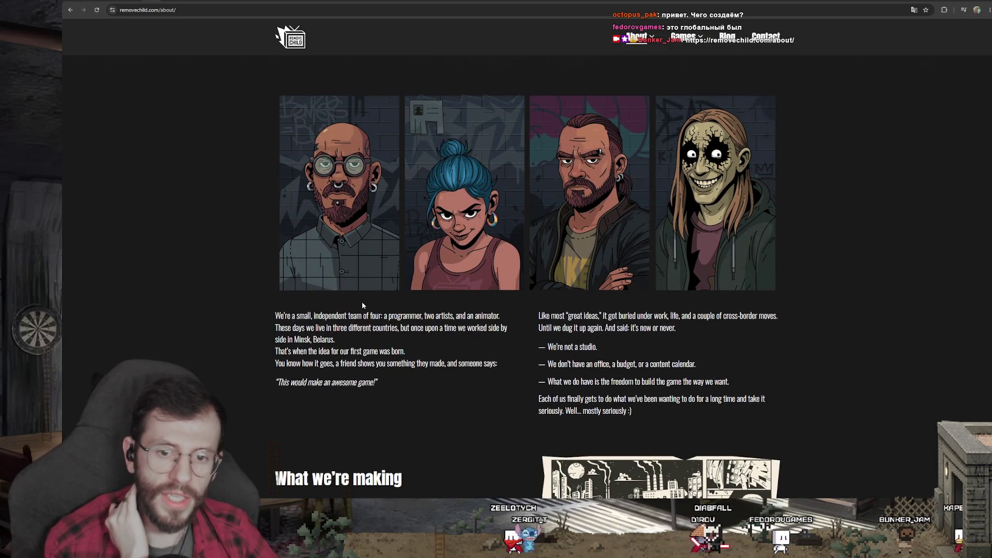
{"action": "scroll", "coordinate": [356, 303], "scroll_direction": "down", "scroll_amount": 3}
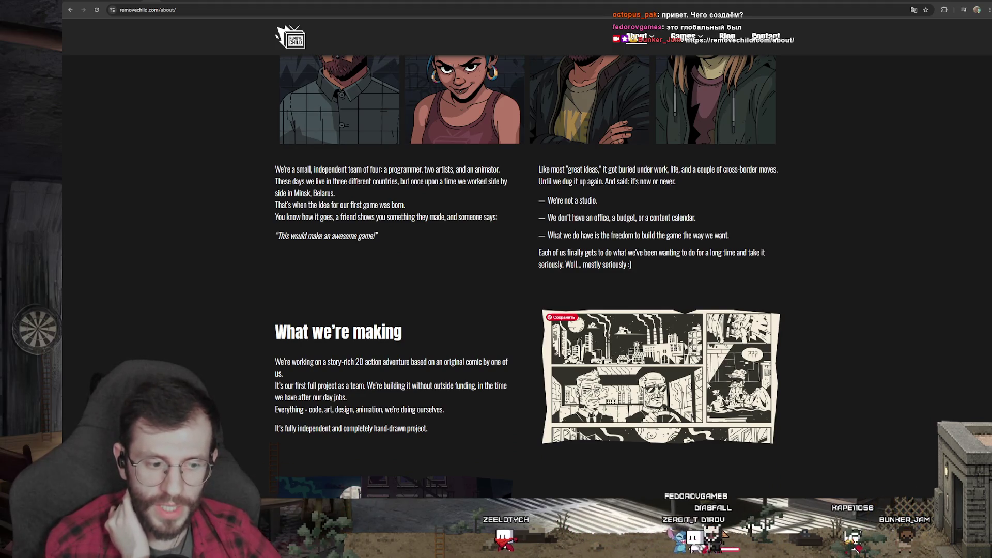
{"action": "scroll", "coordinate": [463, 136], "scroll_direction": "up", "scroll_amount": 4}
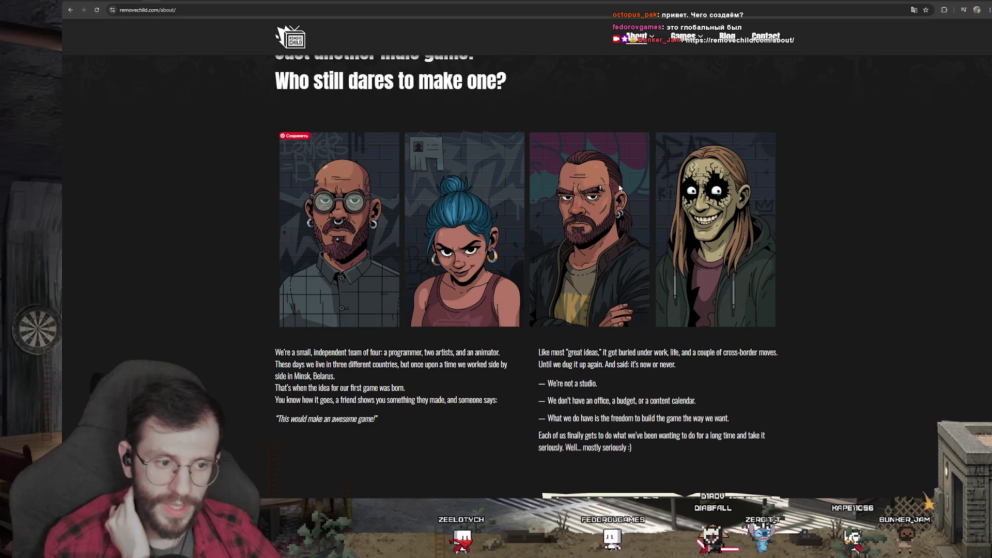
{"action": "scroll", "coordinate": [620, 207], "scroll_direction": "down", "scroll_amount": 3}
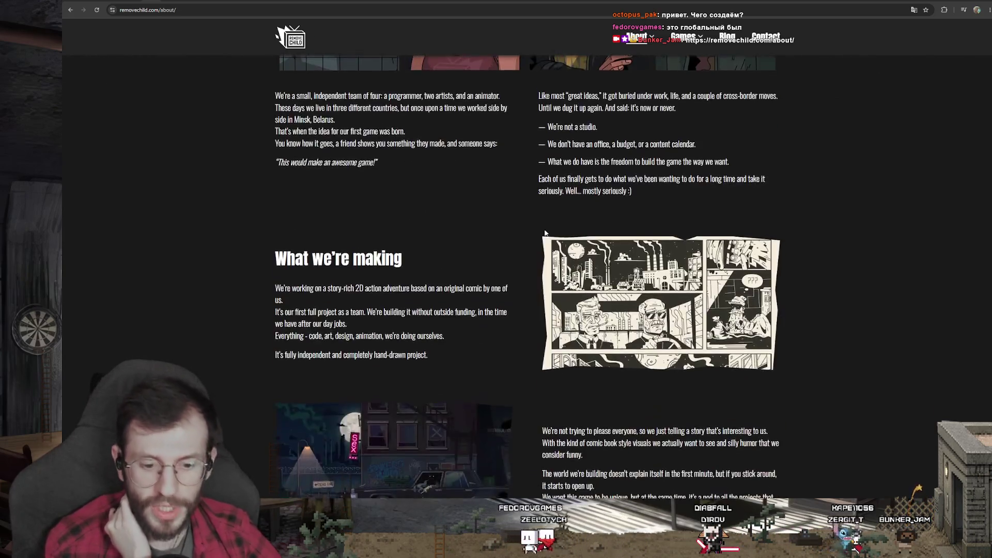
{"action": "scroll", "coordinate": [517, 231], "scroll_direction": "down", "scroll_amount": 7}
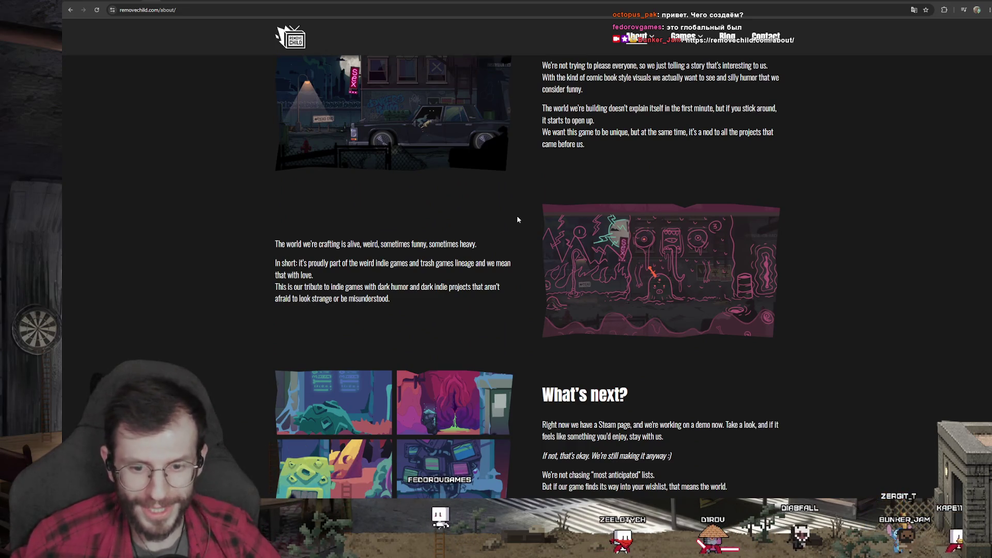
{"action": "scroll", "coordinate": [517, 220], "scroll_direction": "down", "scroll_amount": 4}
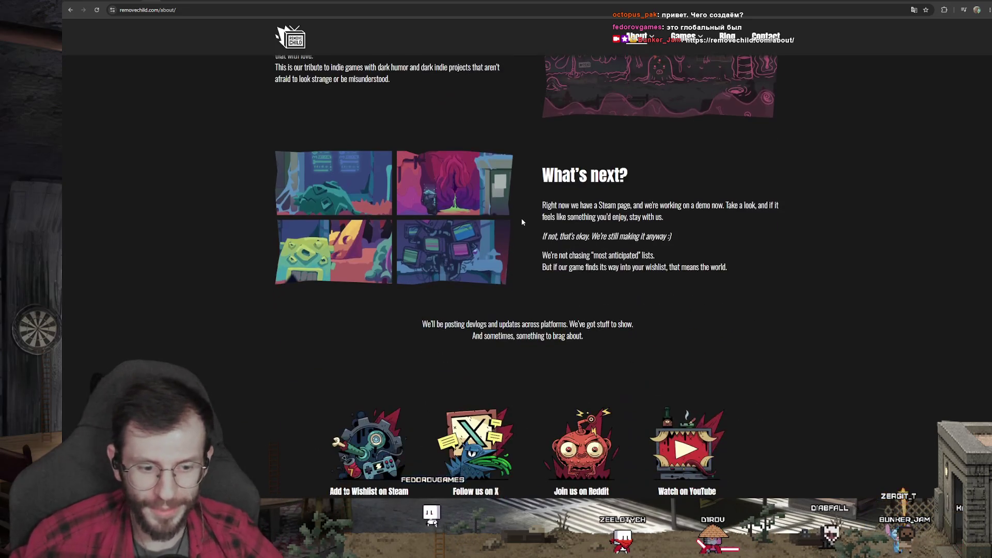
- Open the Steam wishlist and YouTube links in new tabs, then close Photoshop's wolf export document
{"action": "right_click", "coordinate": [375, 437]}
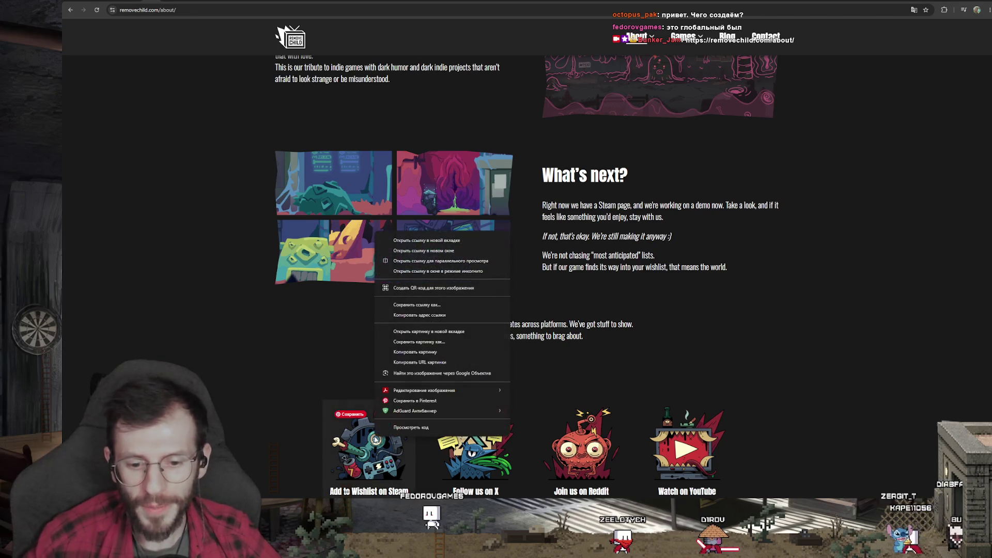
{"action": "left_click", "coordinate": [394, 245]}
{"action": "scroll", "coordinate": [394, 246], "scroll_direction": "down", "scroll_amount": 1}
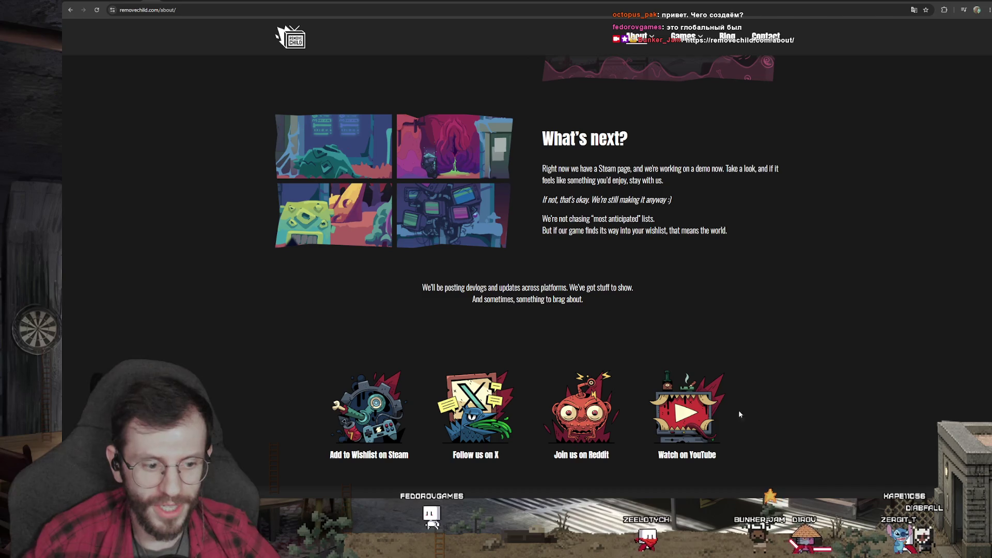
{"action": "right_click", "coordinate": [675, 416]}
{"action": "left_click", "coordinate": [692, 213]}
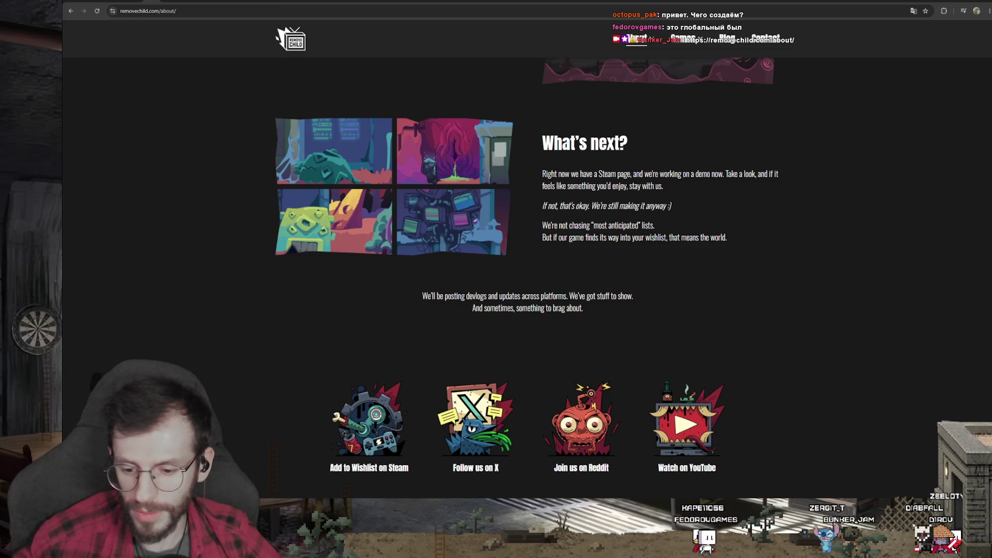
{"action": "key", "text": "alt+Tab"}
{"action": "key", "text": "ctrl+w"}
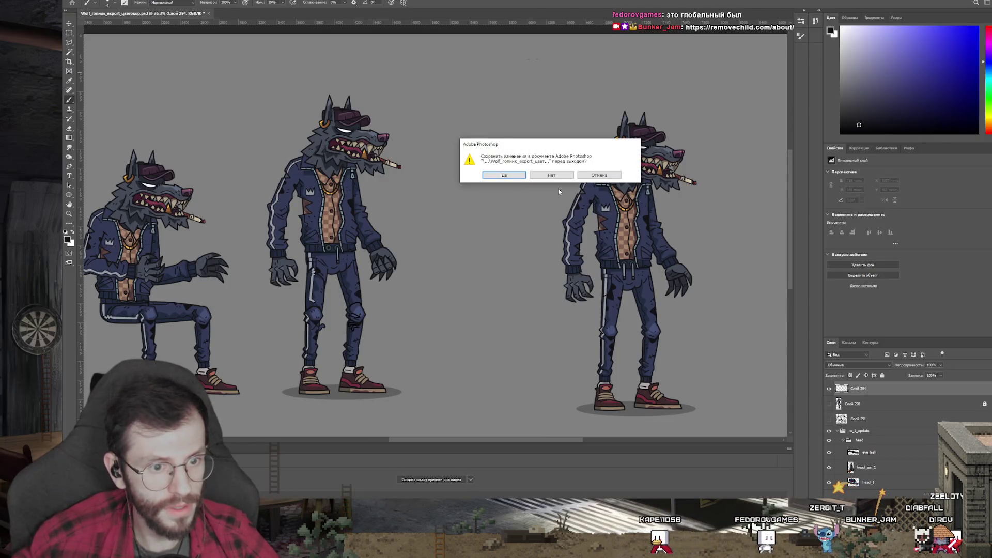
- Answer the wolf export's save prompt, then return through Chrome to the Spine editor
{"action": "left_click", "coordinate": [558, 174]}
{"action": "key", "text": "alt+Tab"}
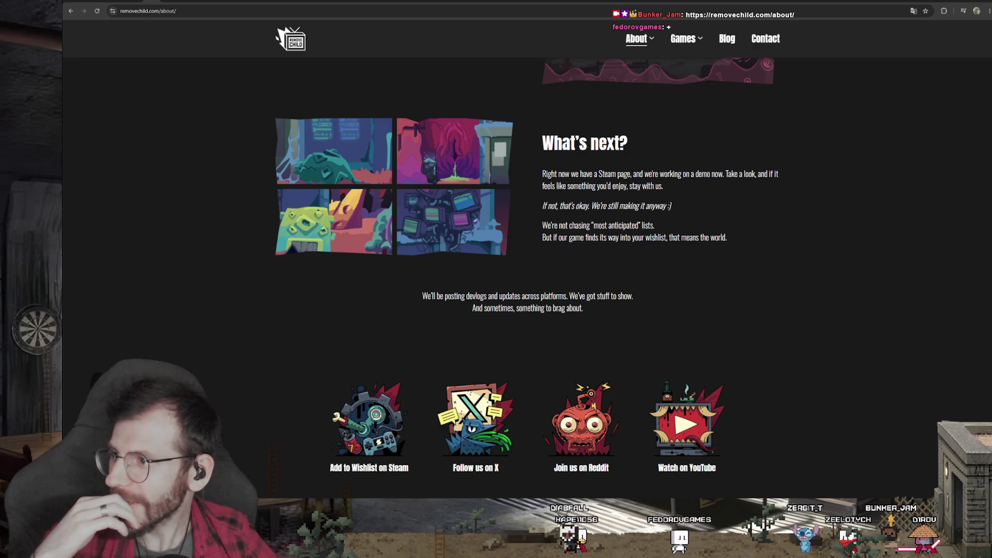
{"action": "key", "text": "alt+Tab"}
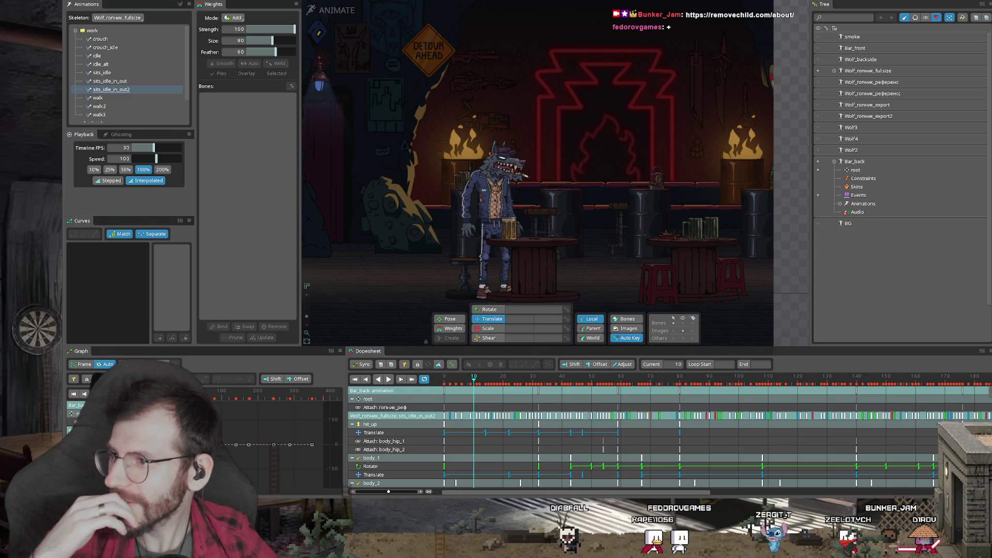
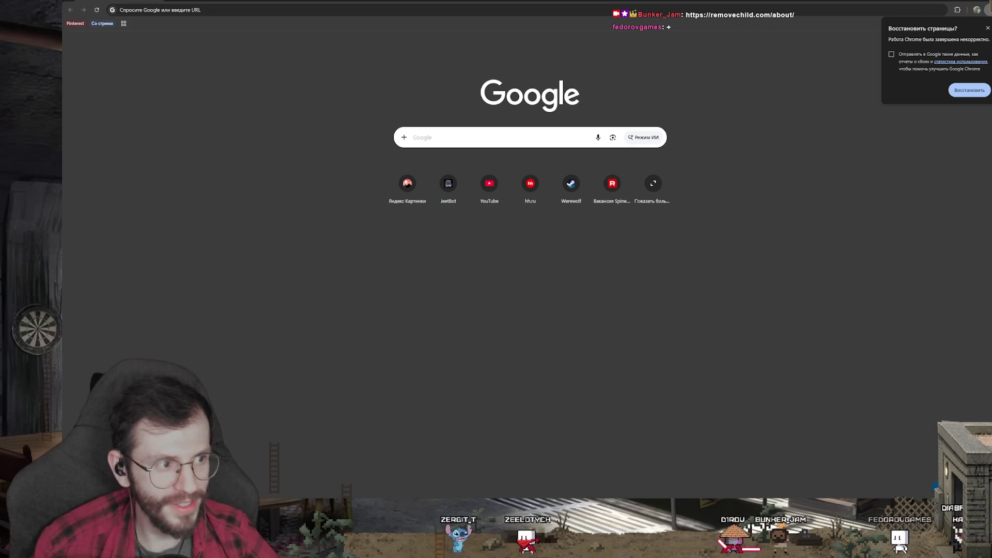
- Restore the previous Chrome session, dismiss the Telegram prompt and go to the Bonkers Bum store tab
{"action": "left_click", "coordinate": [975, 93]}
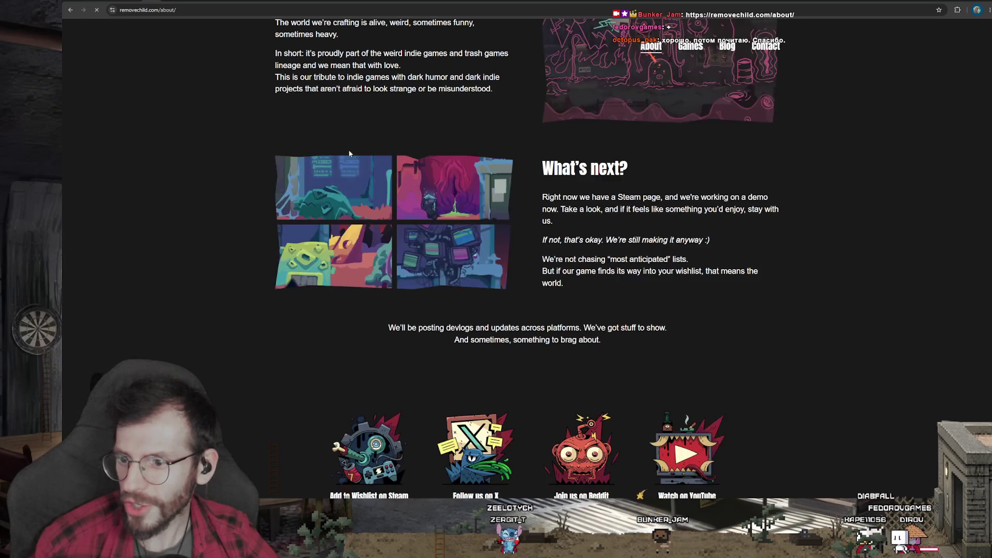
{"action": "scroll", "coordinate": [506, 250], "scroll_direction": "down", "scroll_amount": 3}
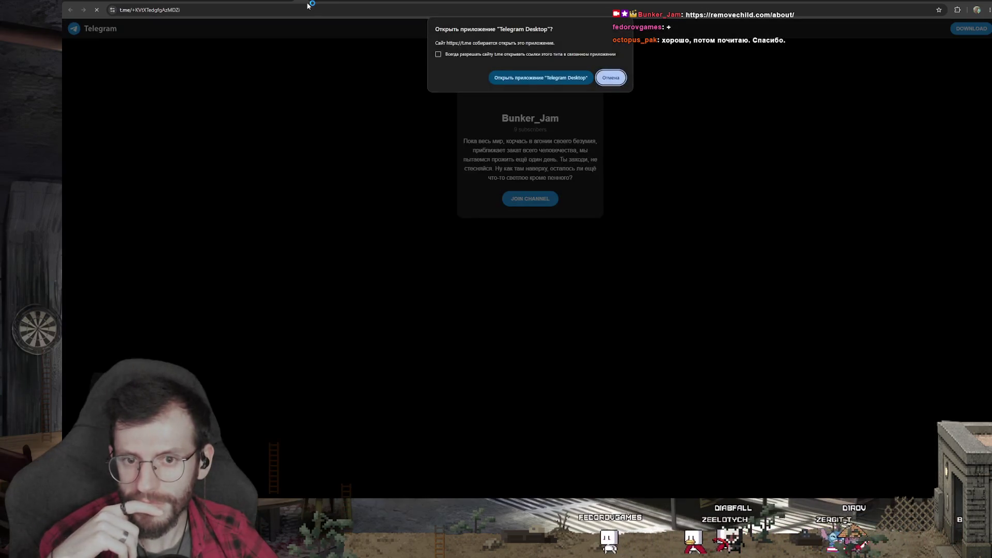
{"action": "key", "text": "Escape"}
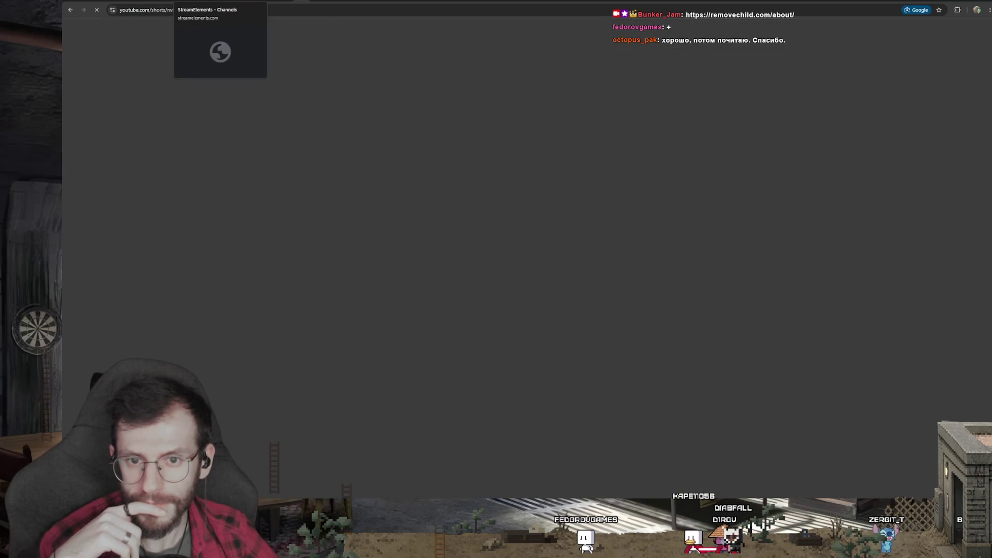
{"action": "key", "text": "ctrl+w"}
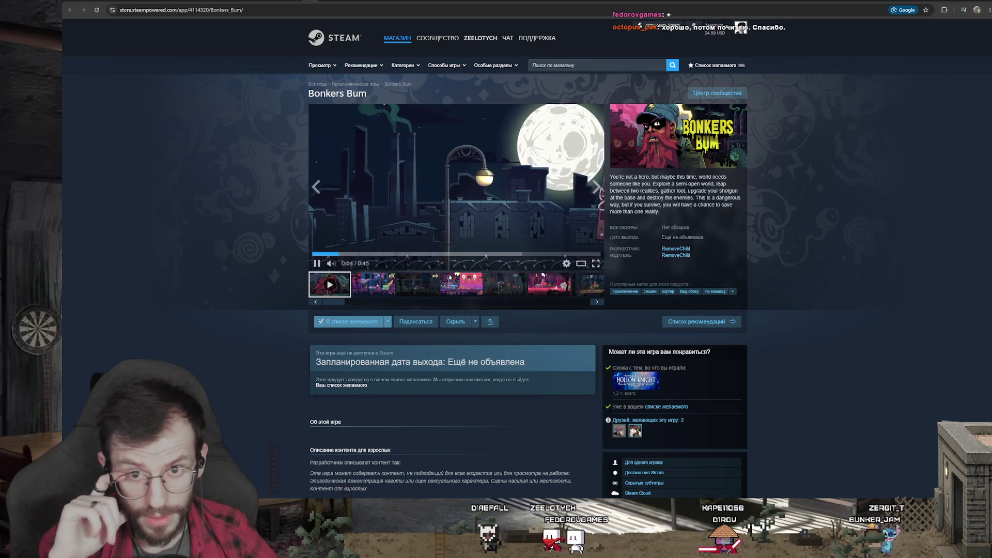
- Pause the game's YouTube Short, then return to the Bonkers Bum Steam page
{"action": "left_click", "coordinate": [356, 1]}
{"action": "left_click", "coordinate": [456, 227]}
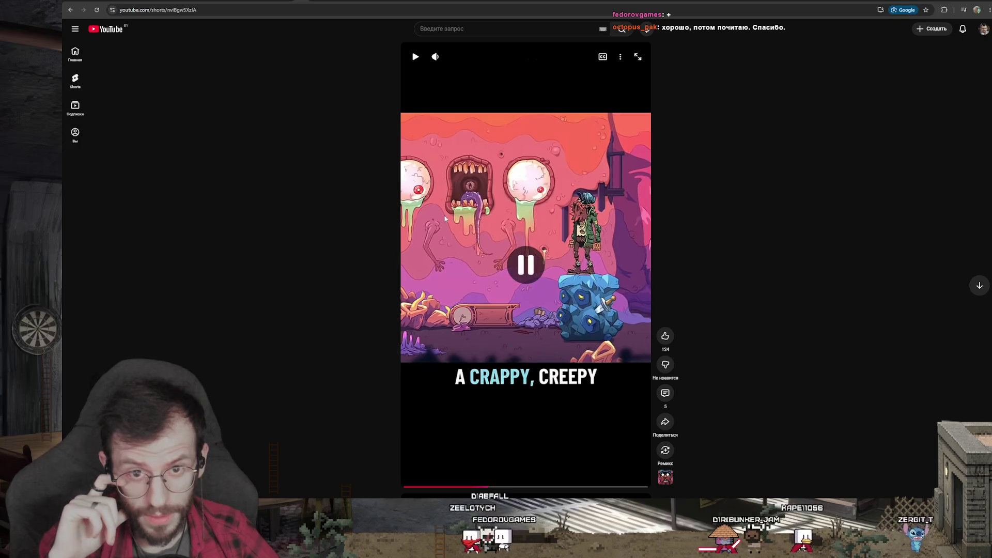
{"action": "key", "text": "ctrl+shift+Tab"}
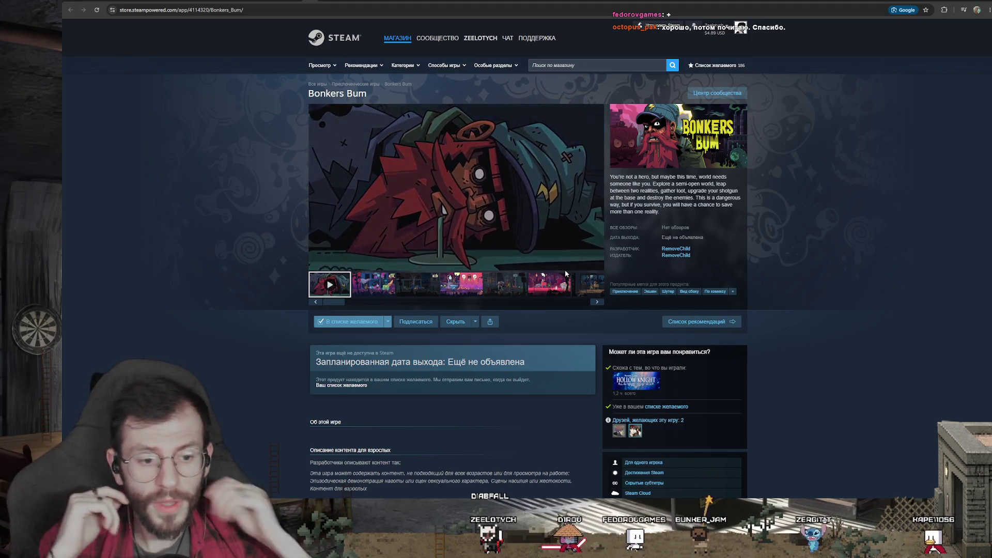
{"action": "scroll", "coordinate": [603, 243], "scroll_direction": "down", "scroll_amount": 3}
{"action": "scroll", "coordinate": [616, 241], "scroll_direction": "up", "scroll_amount": 3}
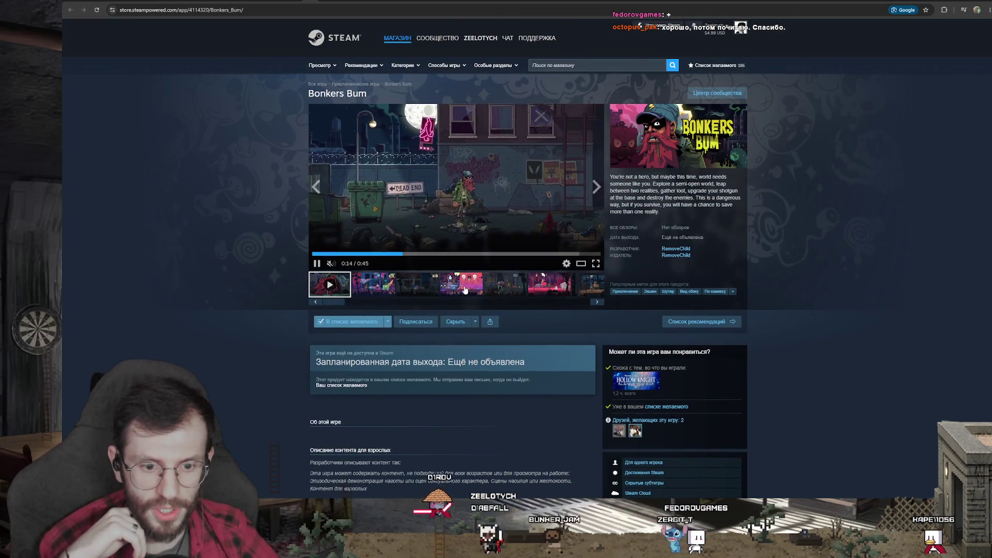
- View the fourth Bonkers Bum screenshot, then go back to the Short's tab
{"action": "left_click", "coordinate": [462, 284]}
{"action": "scroll", "coordinate": [461, 285], "scroll_direction": "down", "scroll_amount": 2}
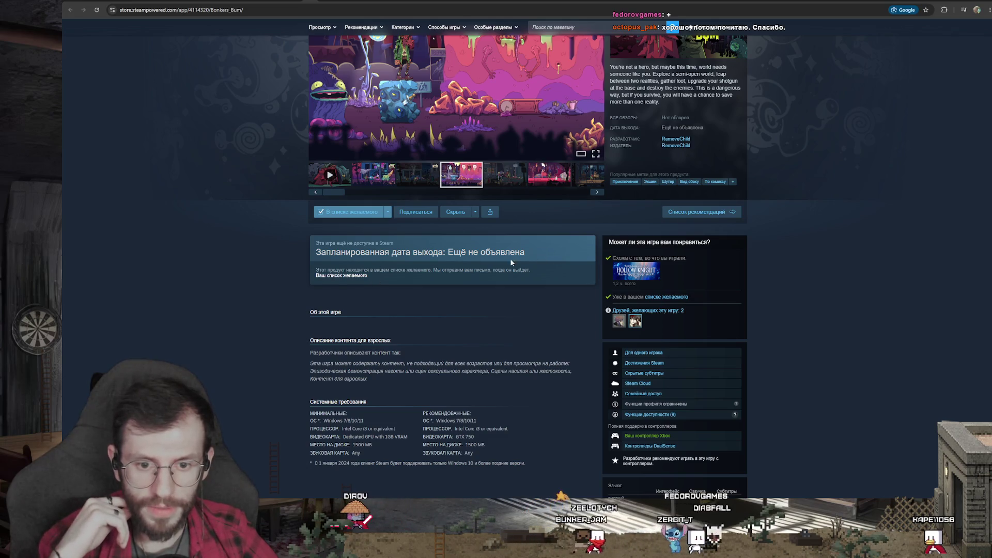
{"action": "scroll", "coordinate": [519, 262], "scroll_direction": "up", "scroll_amount": 2}
{"action": "left_click", "coordinate": [314, 2]}
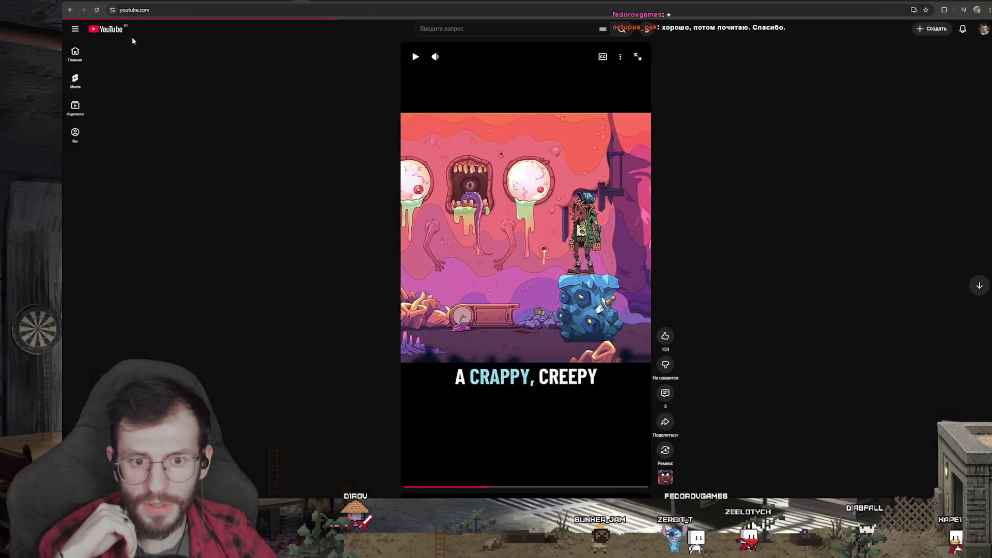
- Browse the telephone Short and a regular video, then reach the studio's About page
{"action": "left_click", "coordinate": [785, 222]}
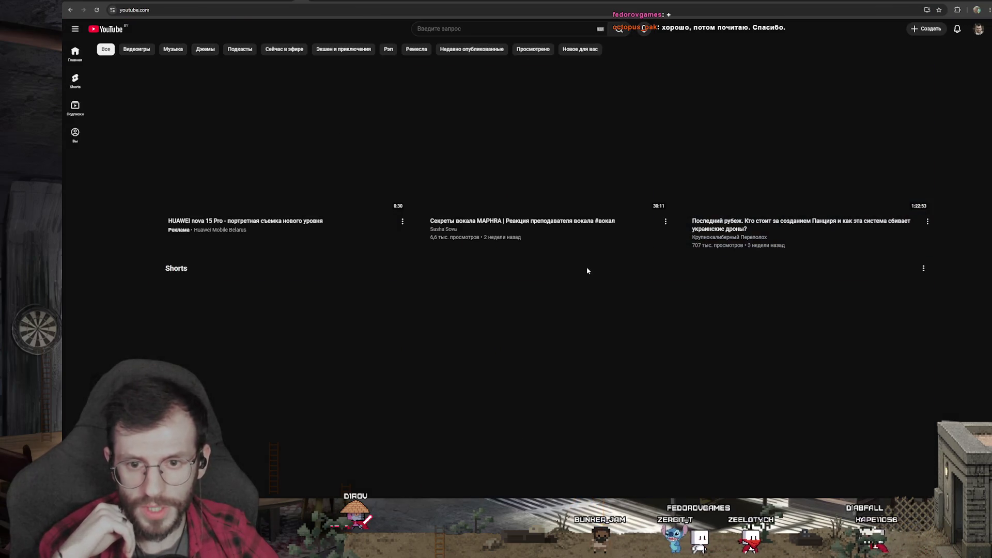
{"action": "left_click", "coordinate": [587, 267]}
{"action": "left_click", "coordinate": [304, 1]}
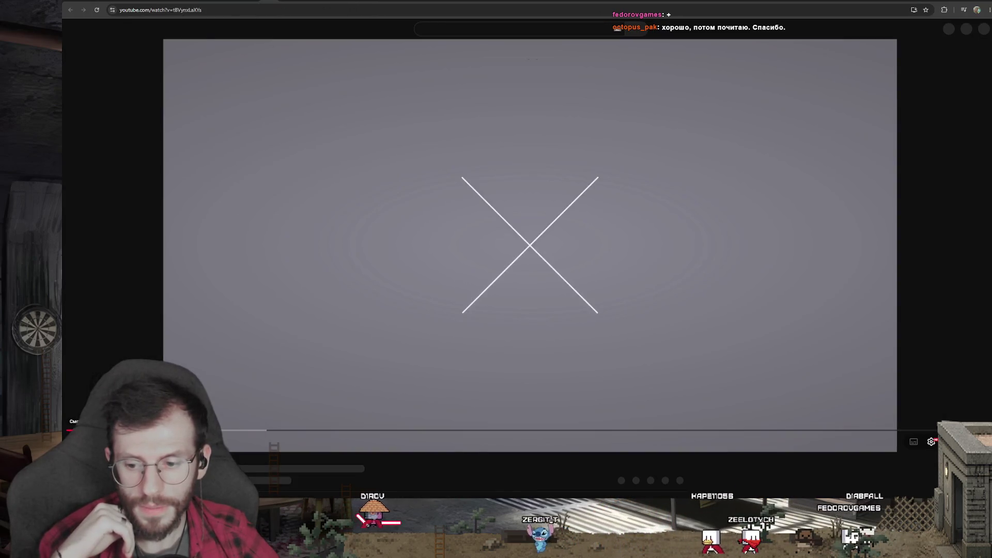
{"action": "key", "text": "ctrl+Tab"}
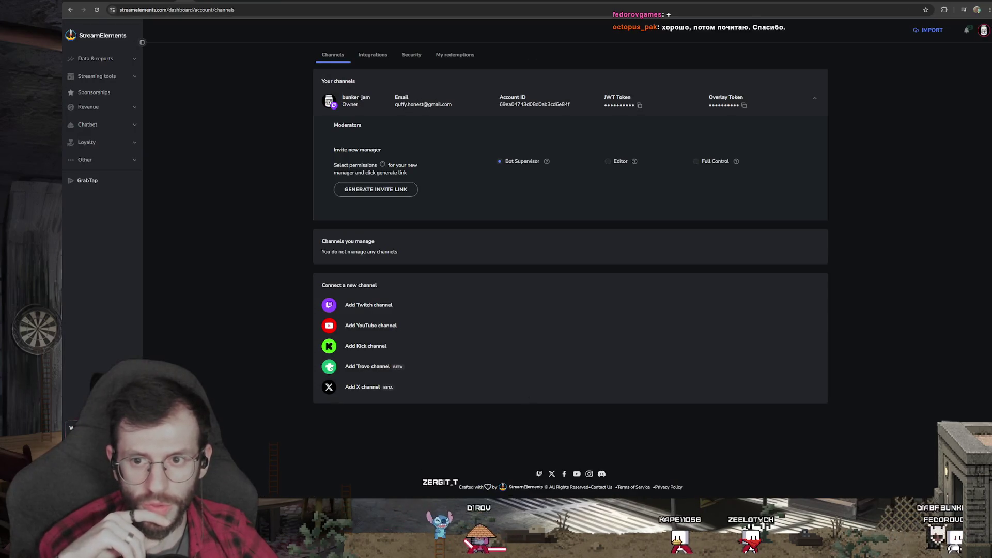
{"action": "key", "text": "ctrl+Tab"}
- Follow the studio's YouTube link to the Bonkersbum channel and open its newest Short
{"action": "right_click", "coordinate": [690, 288]}
{"action": "left_click", "coordinate": [724, 123]}
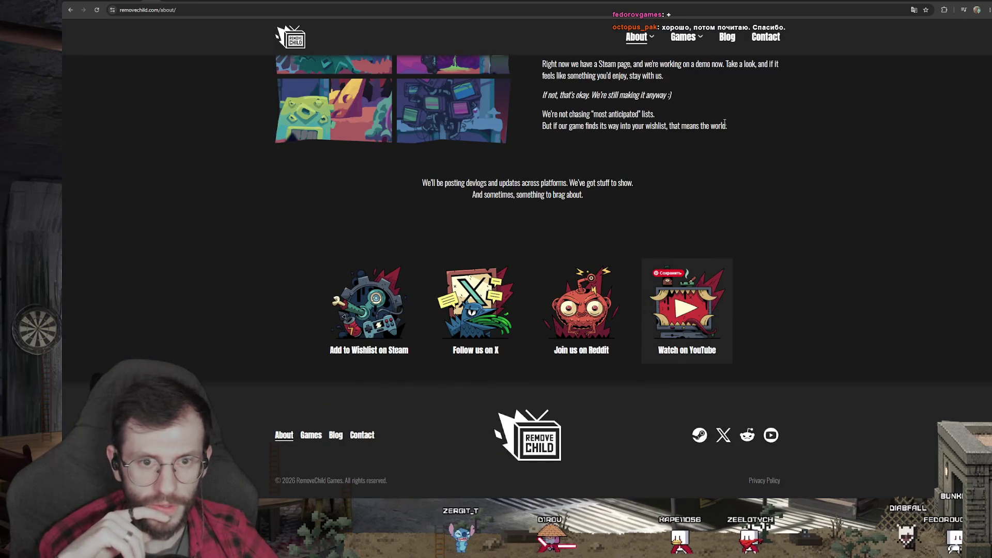
{"action": "key", "text": "ctrl+Tab"}
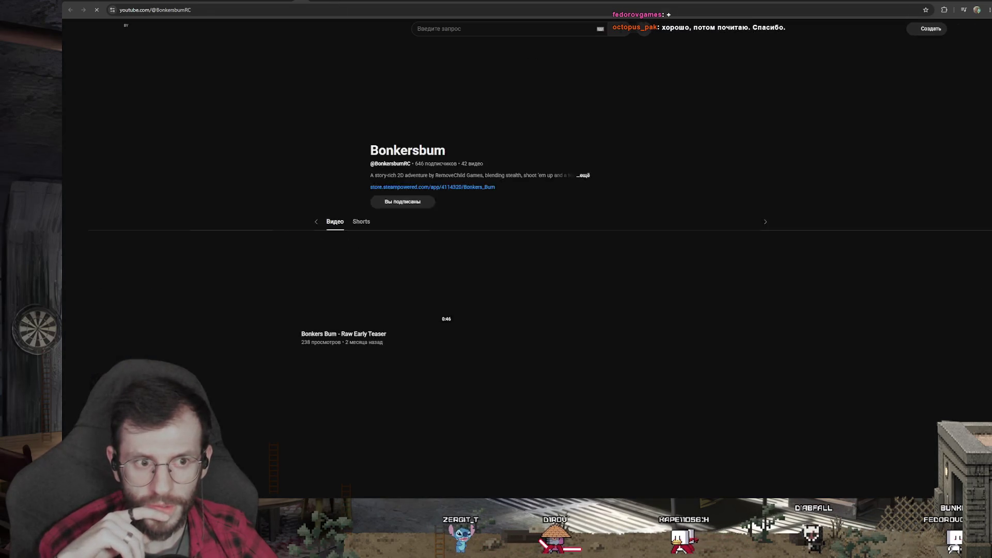
{"action": "left_click", "coordinate": [351, 204]}
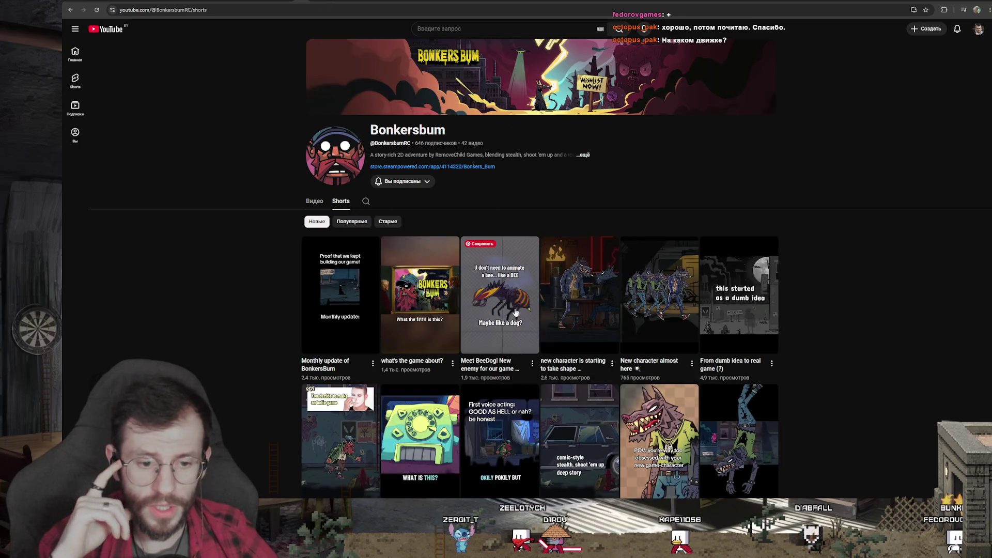
{"action": "left_click", "coordinate": [512, 307]}
- Scroll to the wolf Short 'Wait a sec...' and pause it
{"action": "scroll", "coordinate": [515, 313], "scroll_direction": "down", "scroll_amount": 1}
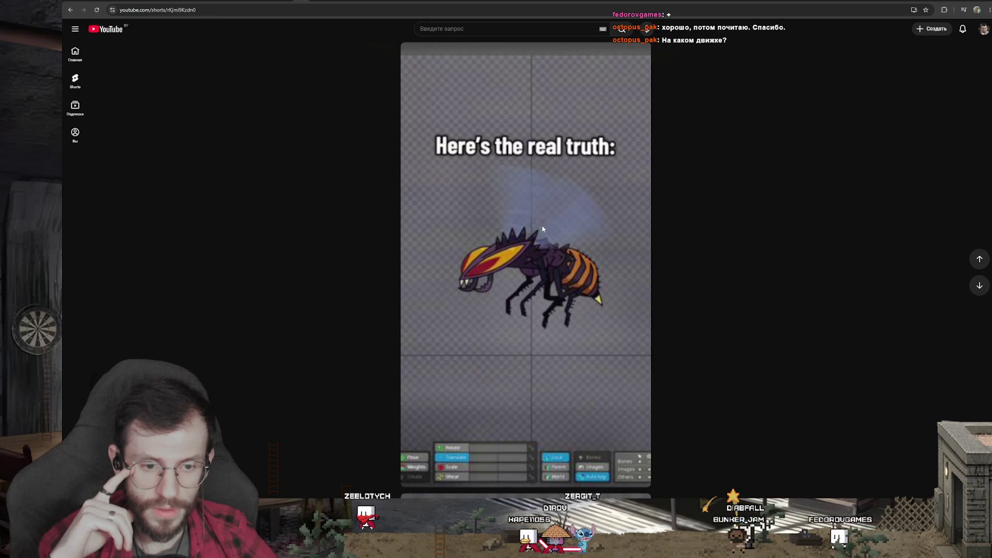
{"action": "scroll", "coordinate": [541, 225], "scroll_direction": "up", "scroll_amount": 1}
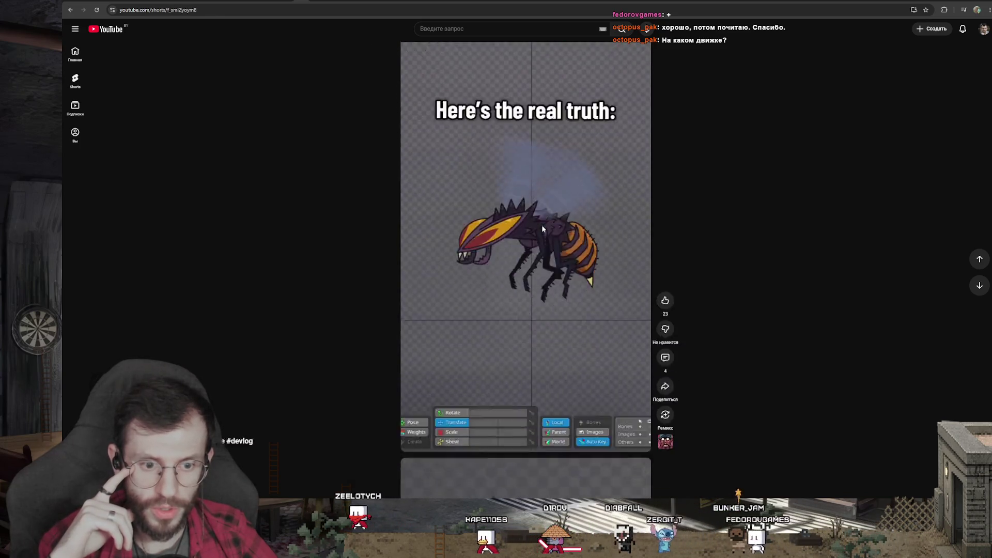
{"action": "scroll", "coordinate": [542, 225], "scroll_direction": "down", "scroll_amount": 1}
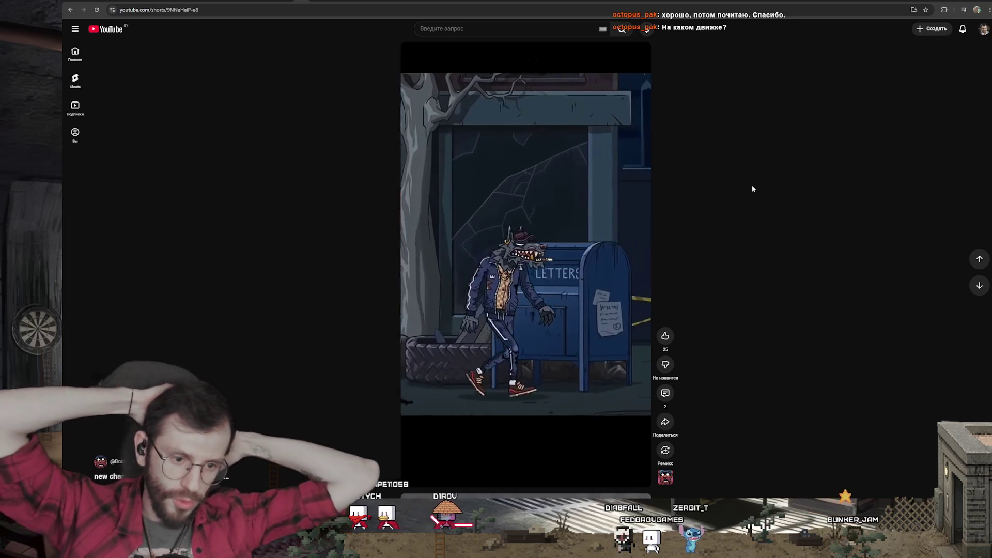
{"action": "mouse_move", "coordinate": [521, 231]}
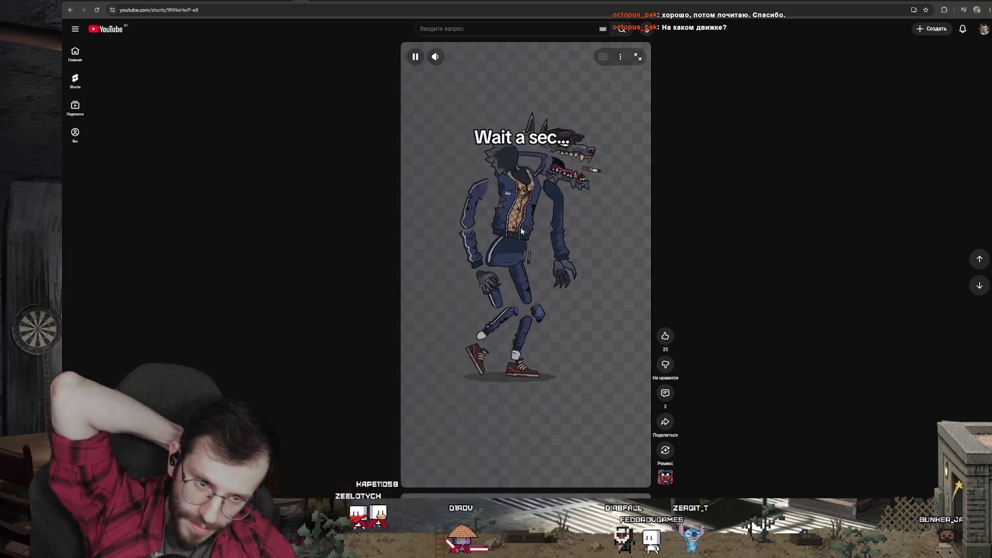
{"action": "left_click", "coordinate": [576, 310]}
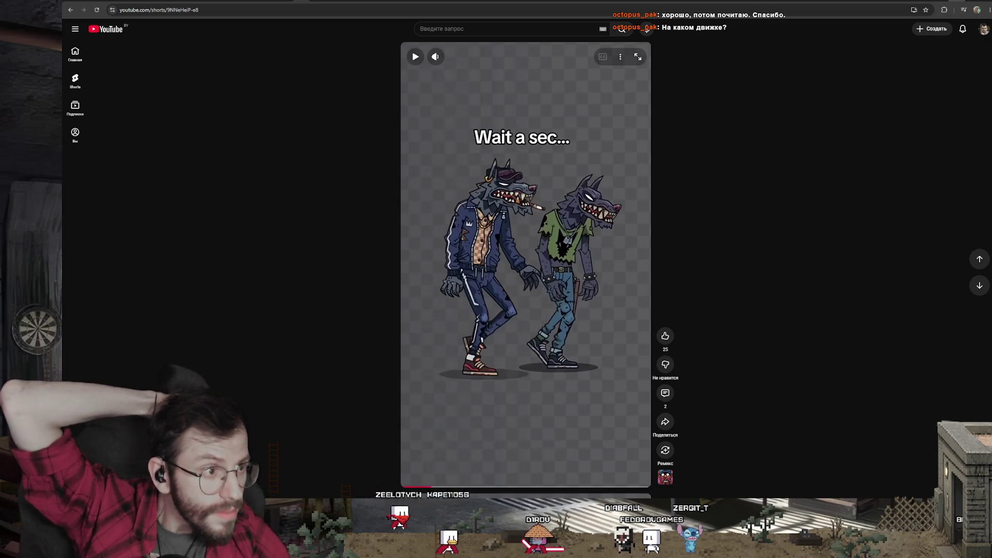
{"action": "key", "text": "alt+Tab"}
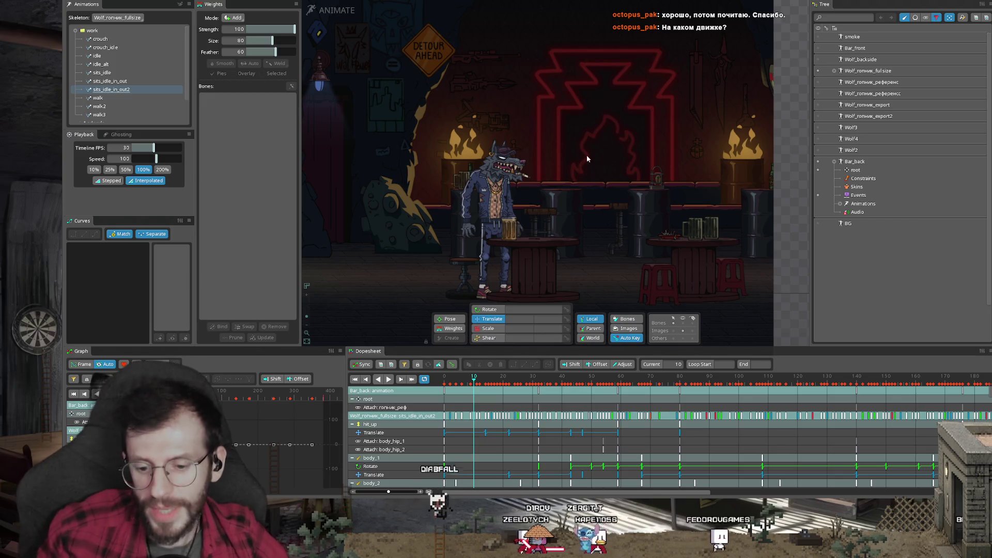
- Play back the animation, then check the untitled alley-scene project window
{"action": "left_click", "coordinate": [388, 379]}
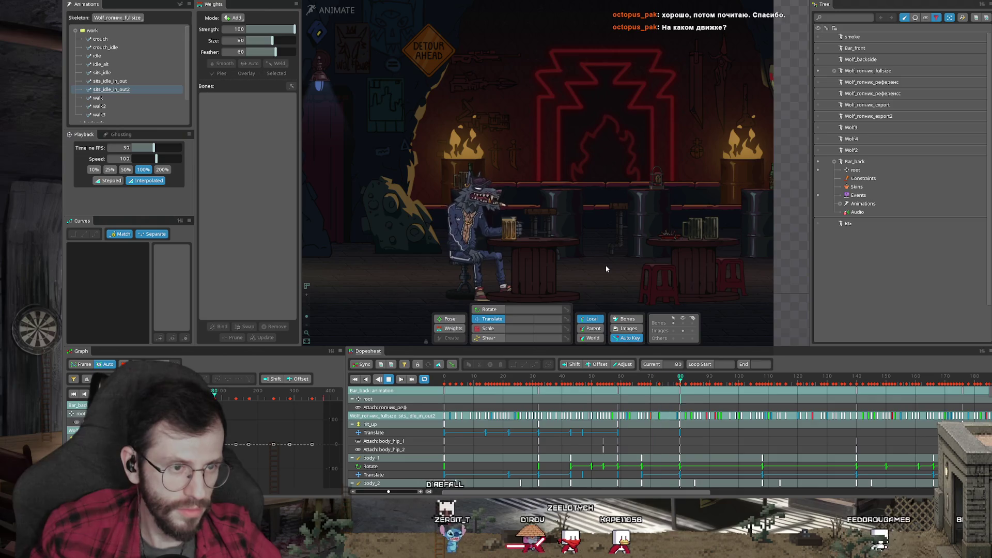
{"action": "mouse_move", "coordinate": [304, 548]}
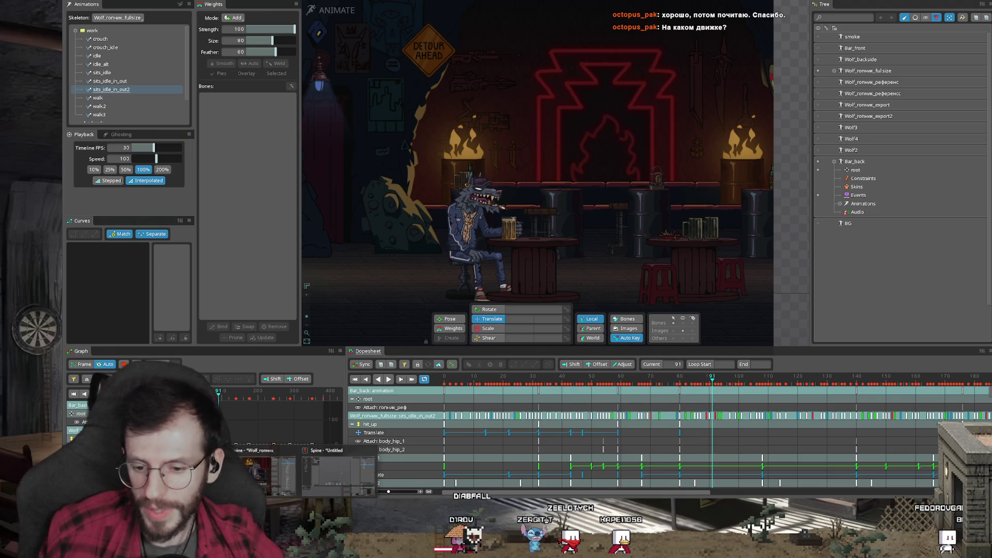
{"action": "left_click", "coordinate": [346, 455]}
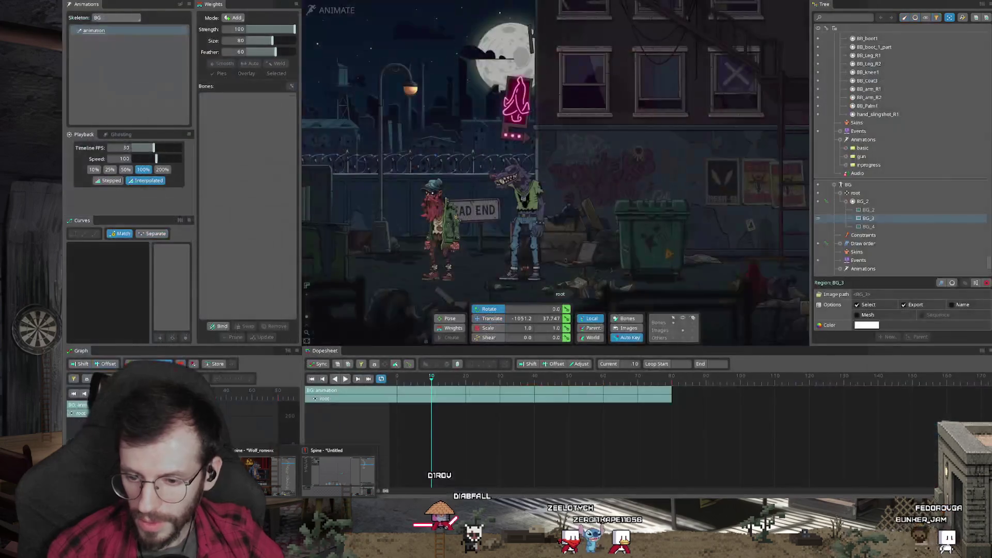
- Bring up the Bar_back project in animate mode and close the Wolf_гопник window
{"action": "left_click", "coordinate": [258, 470]}
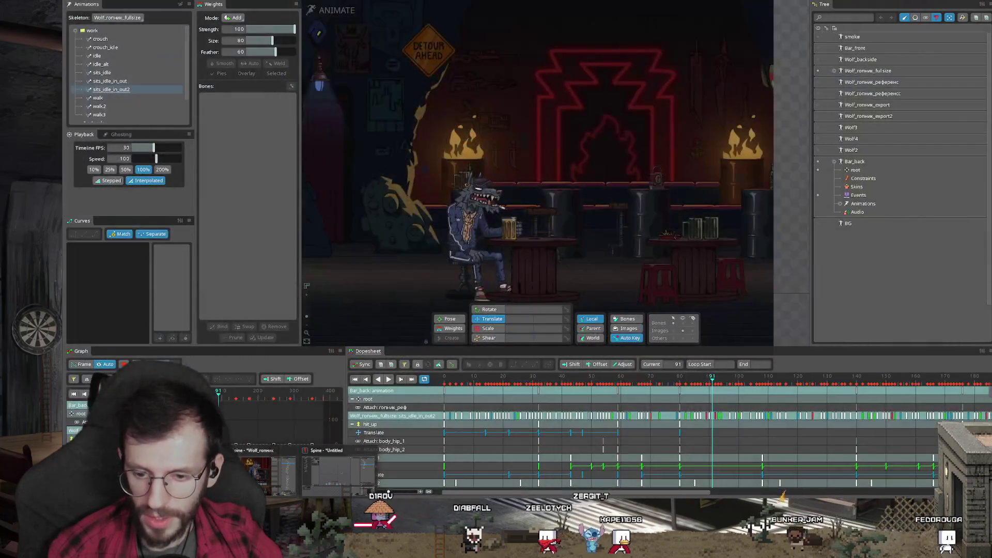
{"action": "mouse_move", "coordinate": [261, 473]}
{"action": "left_click", "coordinate": [284, 462]}
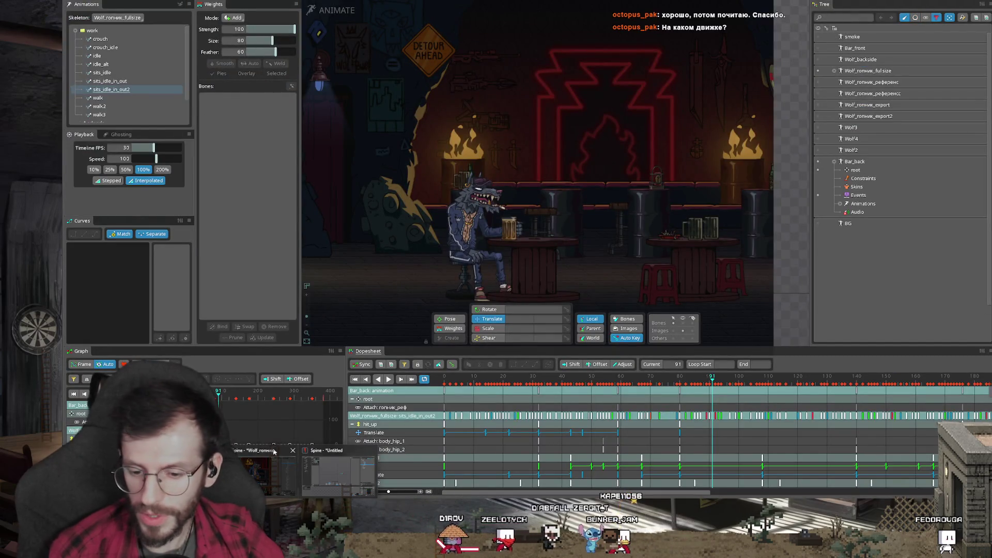
{"action": "left_click", "coordinate": [293, 451]}
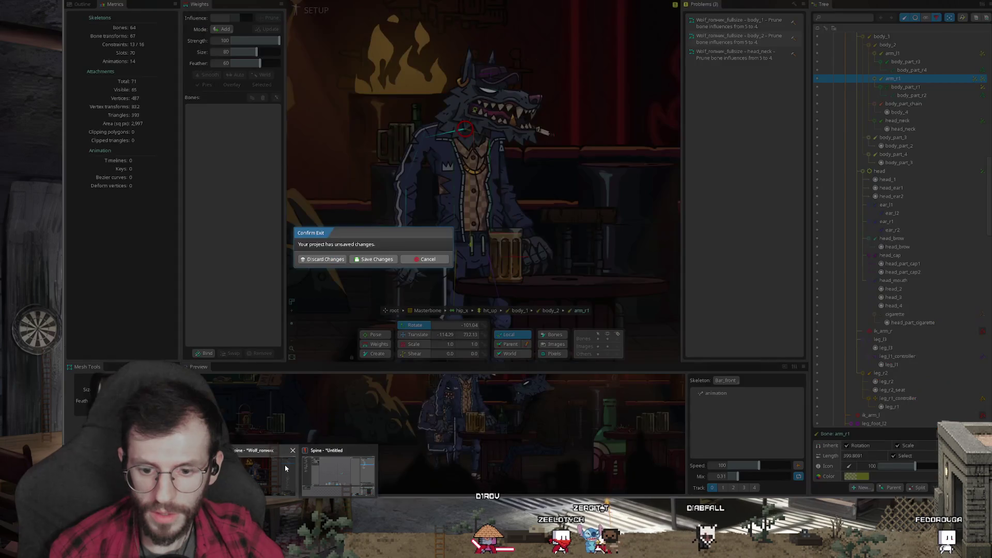
- Discard the unsaved changes to close the wolf project
{"action": "mouse_move", "coordinate": [336, 451]}
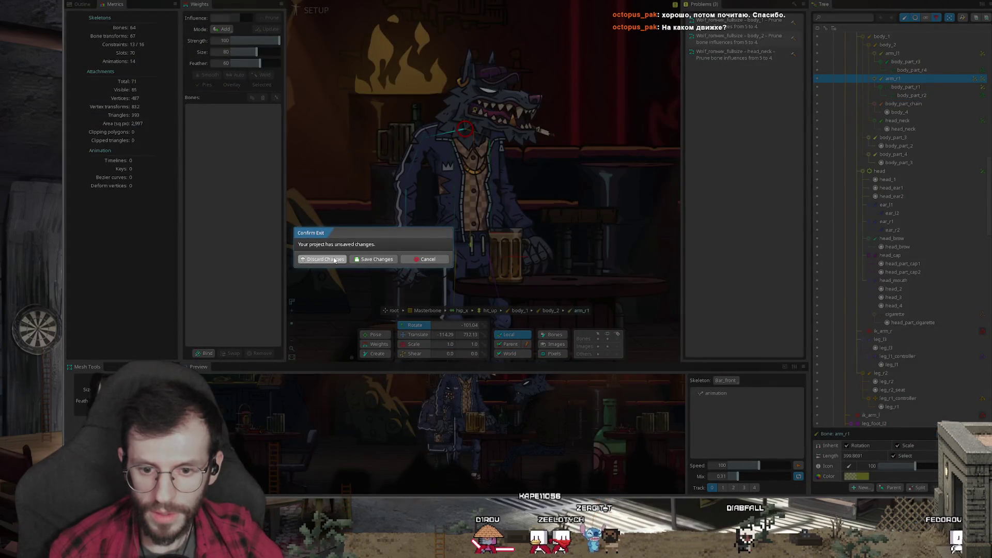
{"action": "left_click", "coordinate": [335, 260]}
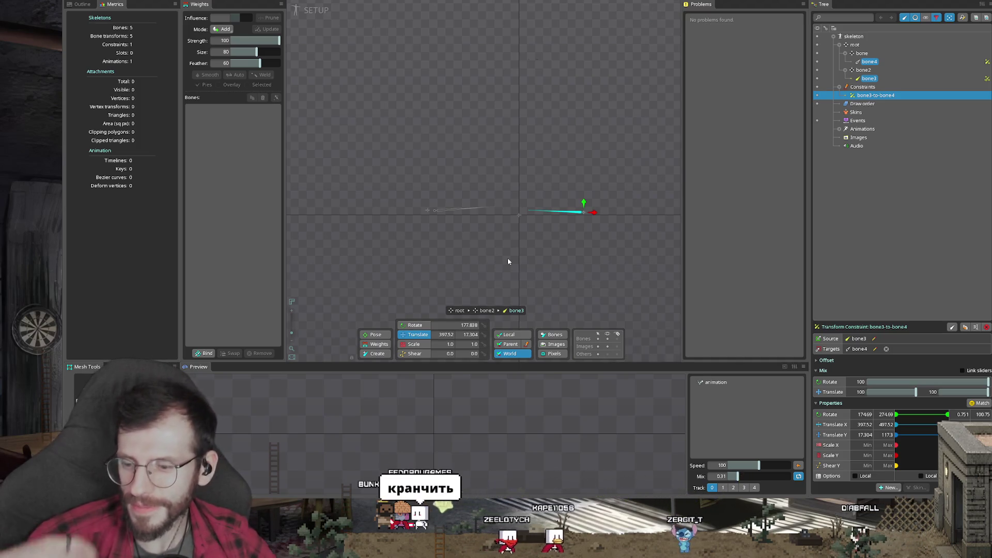
- Nudge 'bone' right to translate -517.84, 28.08 and select bone4 to check its constraint
{"action": "left_click", "coordinate": [426, 212]}
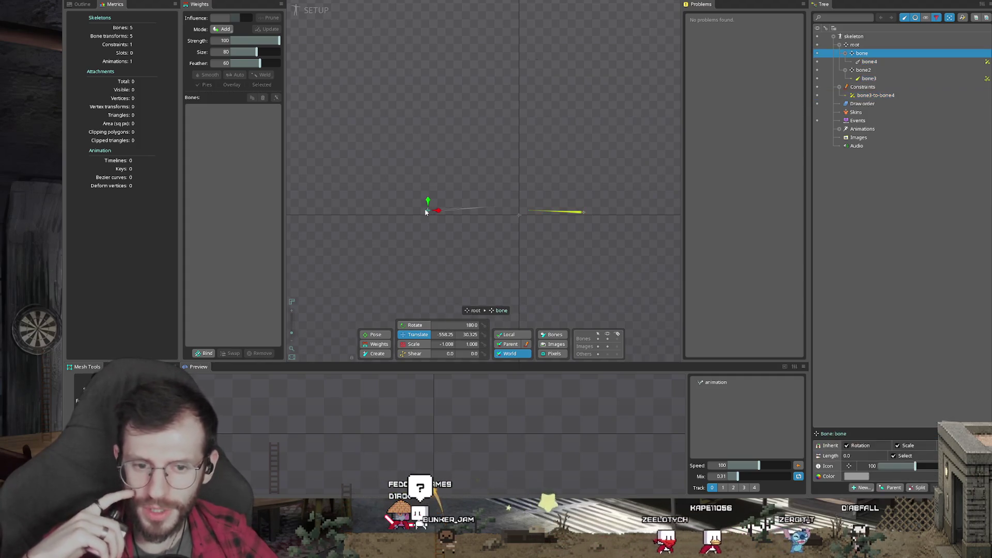
{"action": "left_click_drag", "start_coordinate": [427, 229], "coordinate": [433, 229]}
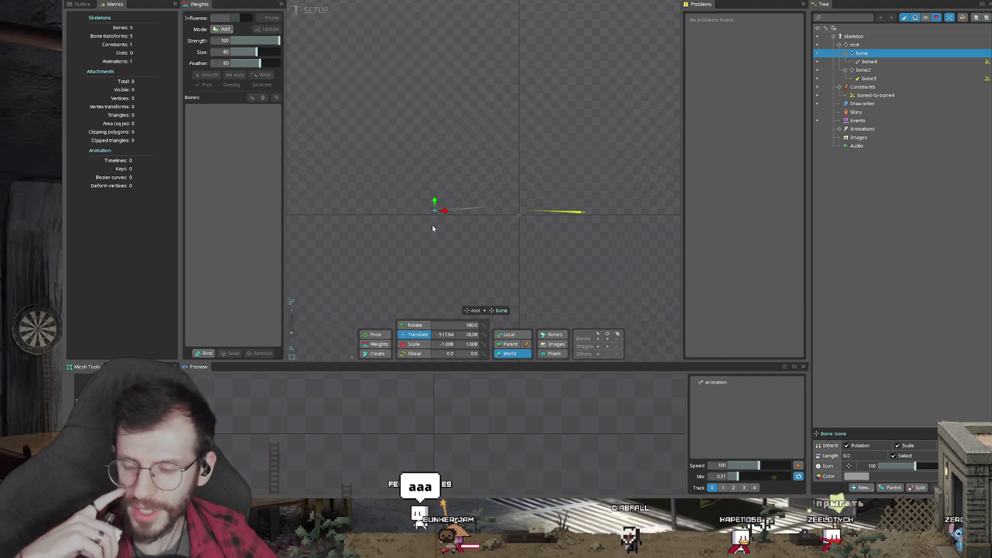
{"action": "left_click", "coordinate": [452, 210]}
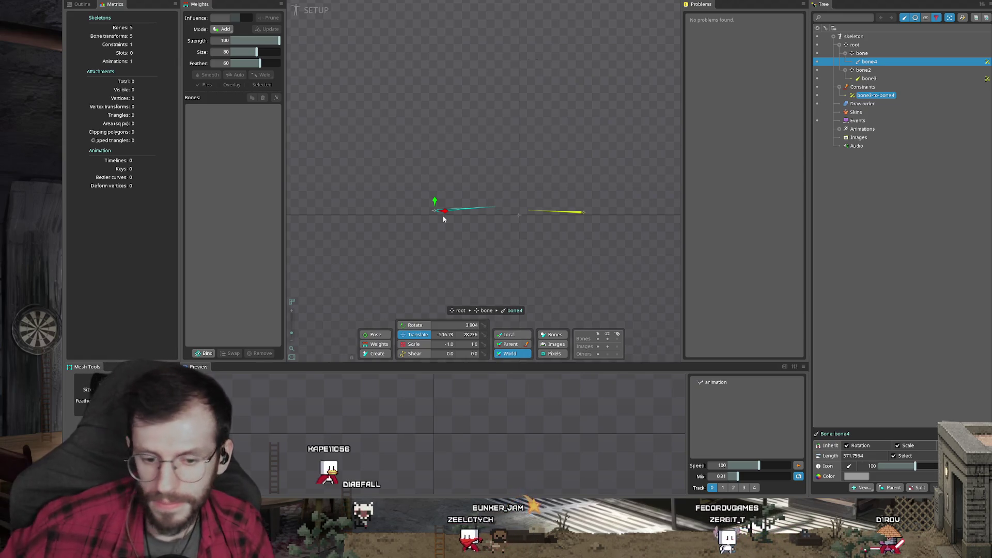
{"action": "left_click", "coordinate": [870, 62], "text": "ctrl"}
- Return to the Bar_back project window with the seated wolf in Animate mode
{"action": "left_click", "coordinate": [870, 62]}
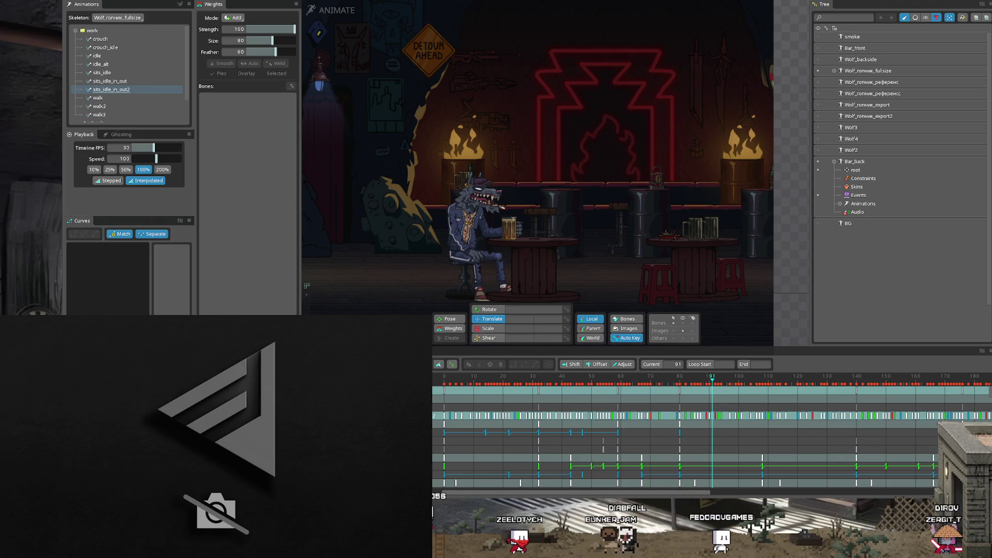
- Open NVIDIA Broadcast's audio settings from the system tray
{"action": "left_click", "coordinate": [931, 478]}
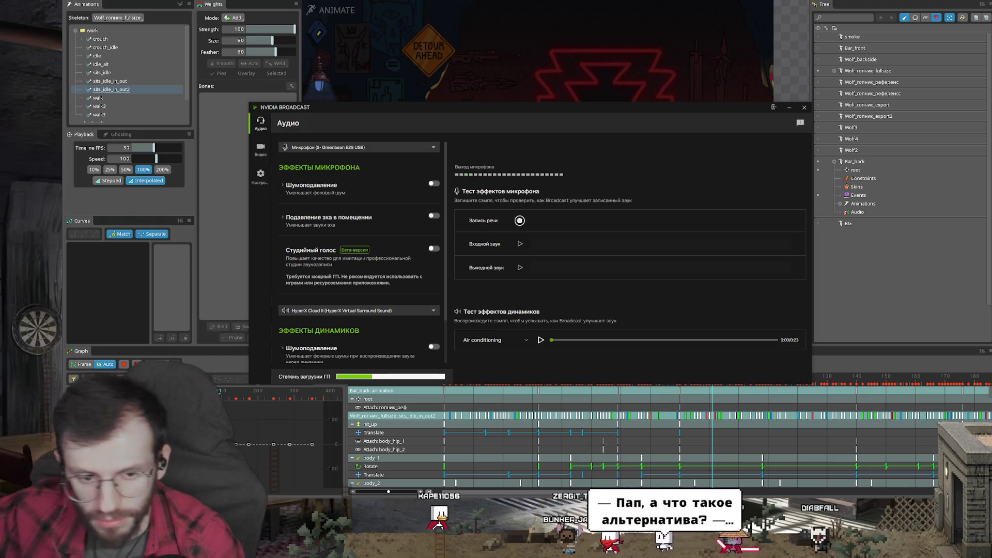
- Minimize NVIDIA Broadcast to get back to the Spine bar scene
{"action": "left_click", "coordinate": [790, 108]}
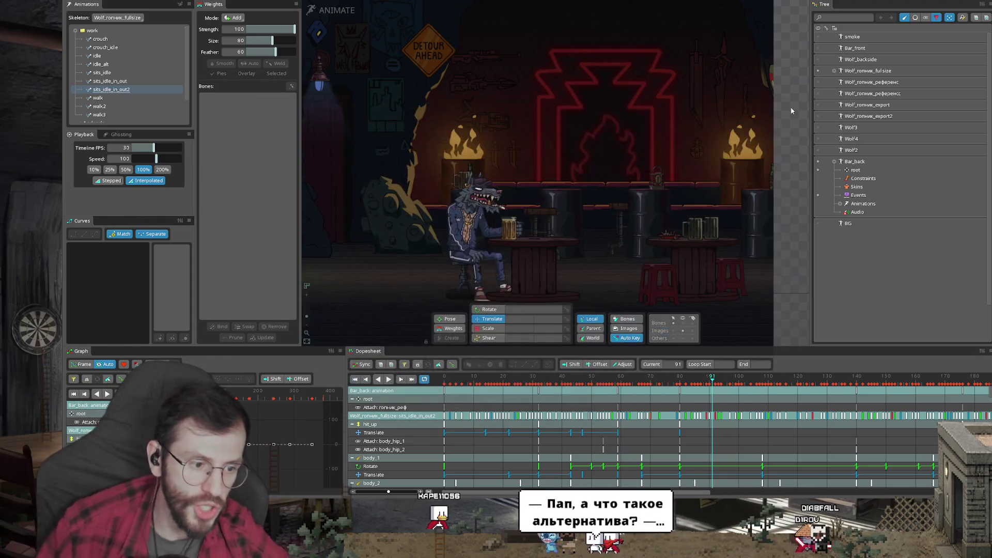
- Zoom out the Dopesheet and scrub sits_idle_in_out2 from frame 120 to 128
{"action": "scroll", "coordinate": [520, 408], "scroll_direction": "down", "scroll_amount": 5}
{"action": "left_click", "coordinate": [520, 383]}
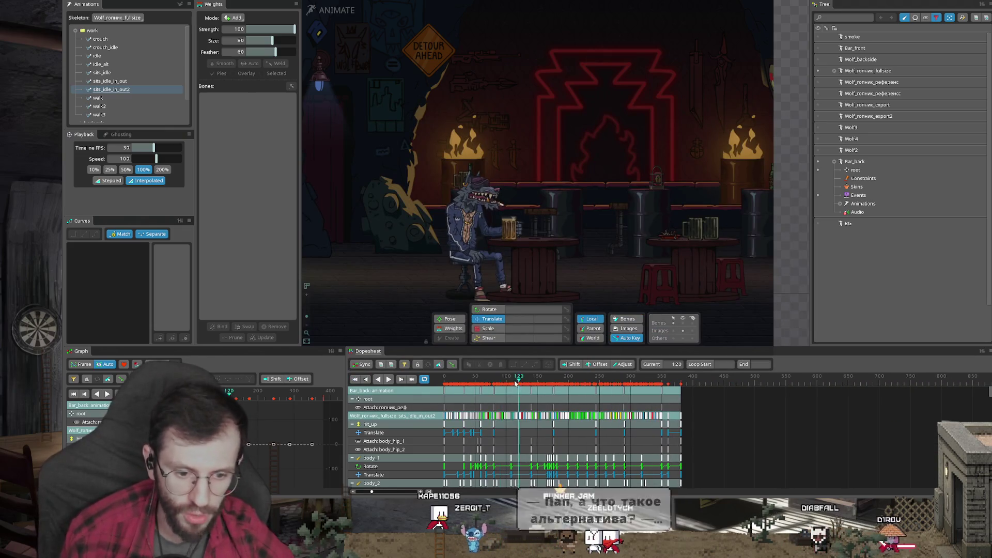
{"action": "left_click_drag", "start_coordinate": [519, 382], "coordinate": [524, 382]}
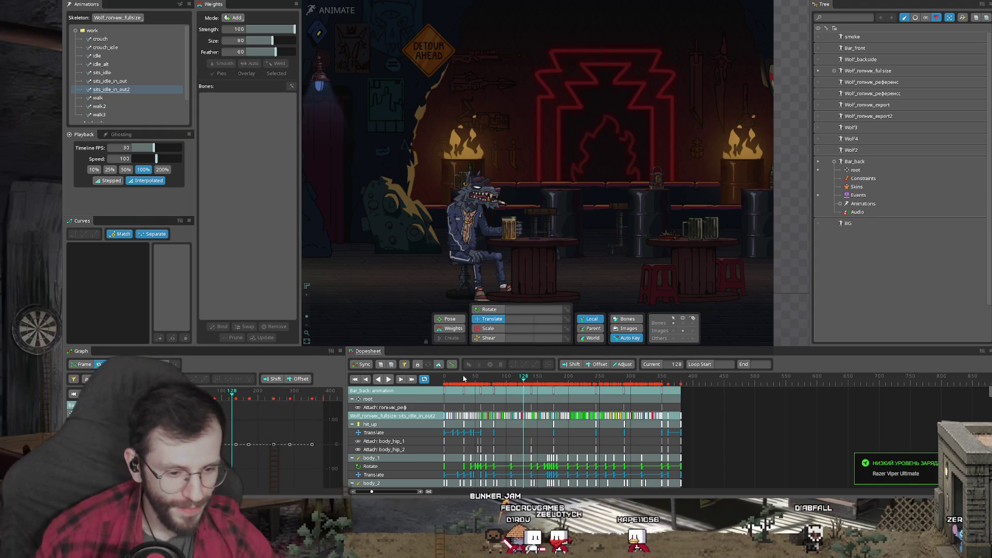
- Replay the sitting animation and zoom in on the wolf at the bar table
{"action": "left_click_drag", "start_coordinate": [463, 379], "coordinate": [516, 379]}
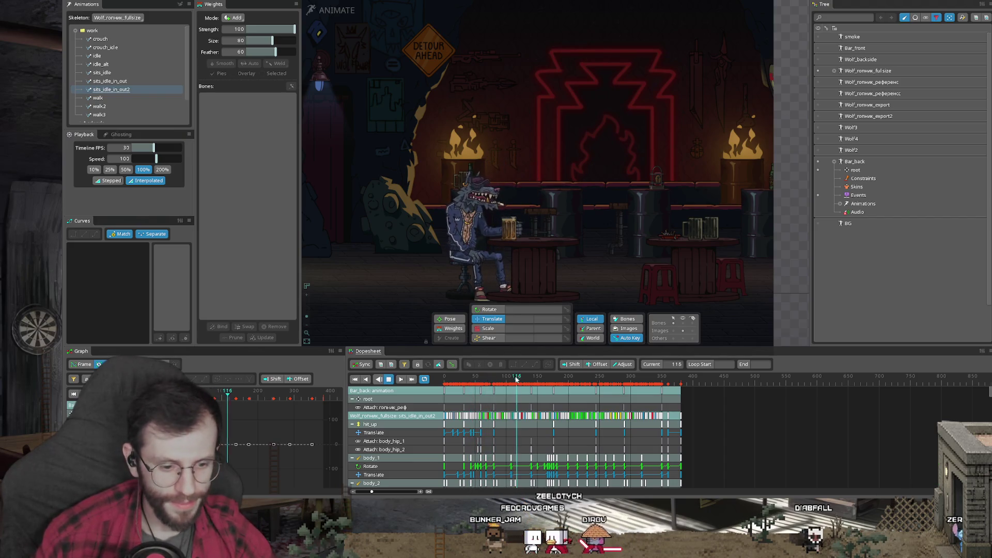
{"action": "scroll", "coordinate": [551, 221], "scroll_direction": "up", "scroll_amount": 3}
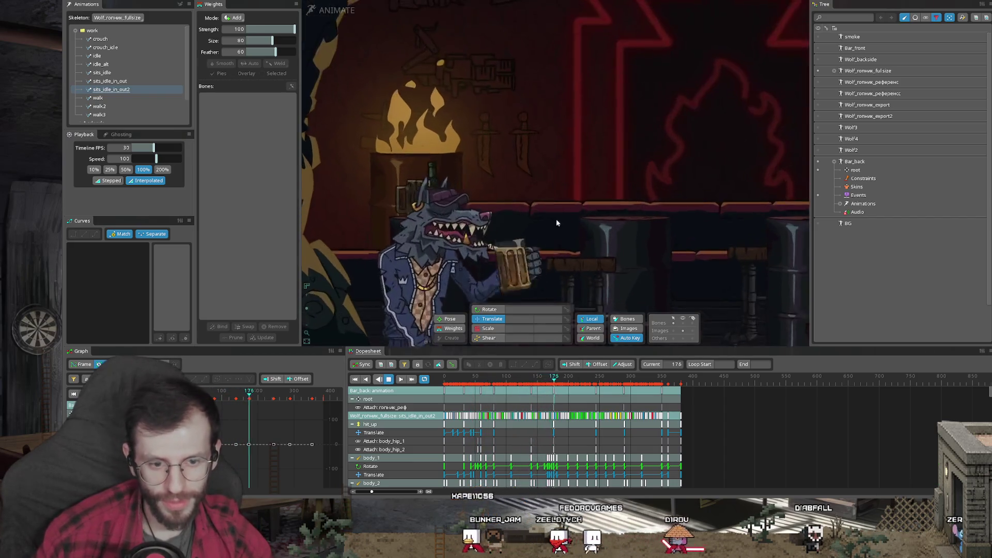
{"action": "left_click_drag", "start_coordinate": [551, 220], "coordinate": [566, 163]}
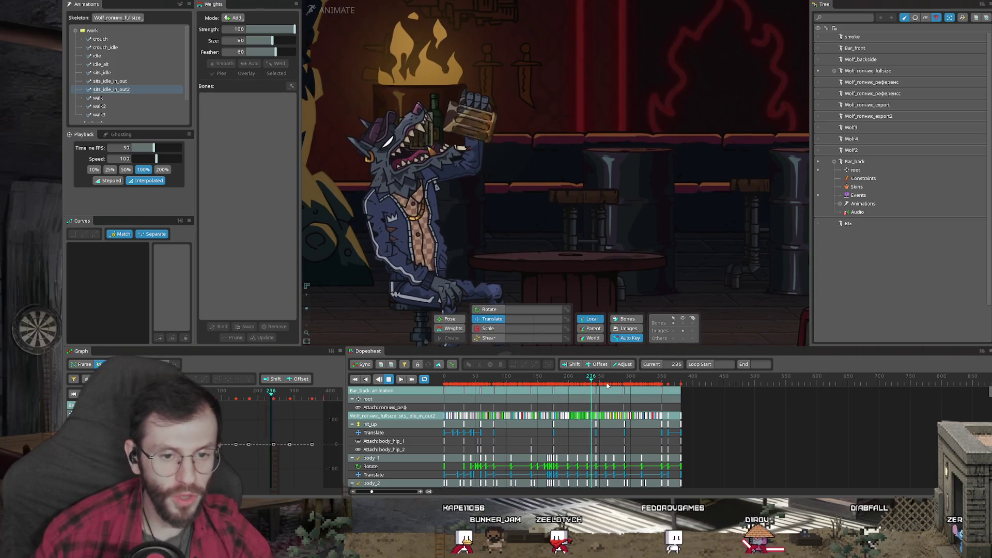
- Stop playback near the animation's final frames and select the arm_L3 bone
{"action": "left_click", "coordinate": [478, 385]}
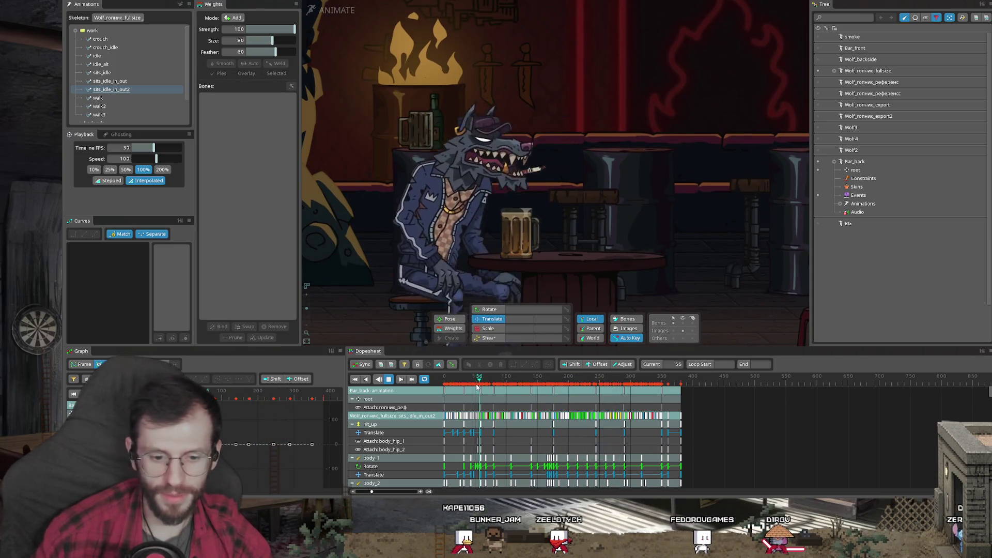
{"action": "left_click", "coordinate": [596, 384]}
{"action": "key", "text": "space"}
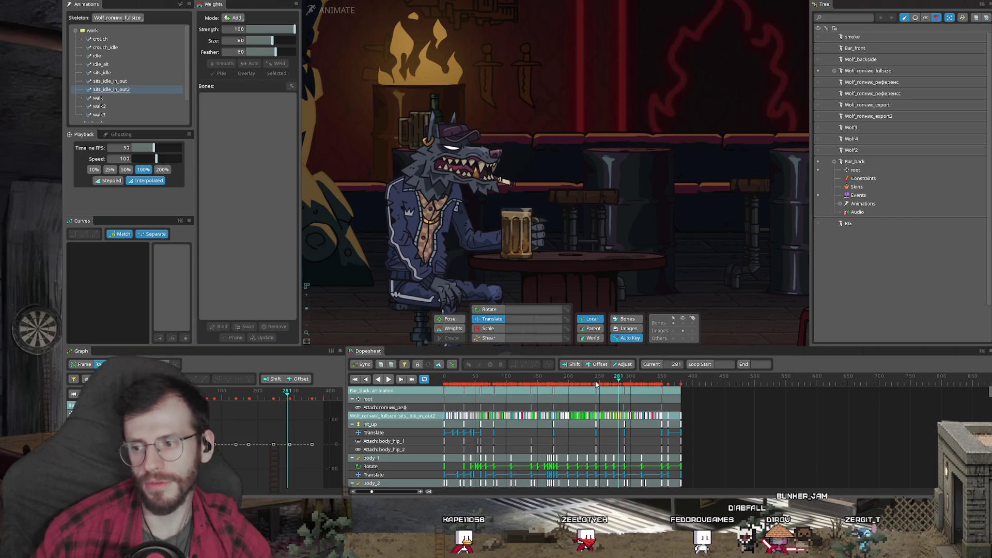
{"action": "left_click_drag", "start_coordinate": [603, 381], "coordinate": [662, 386]}
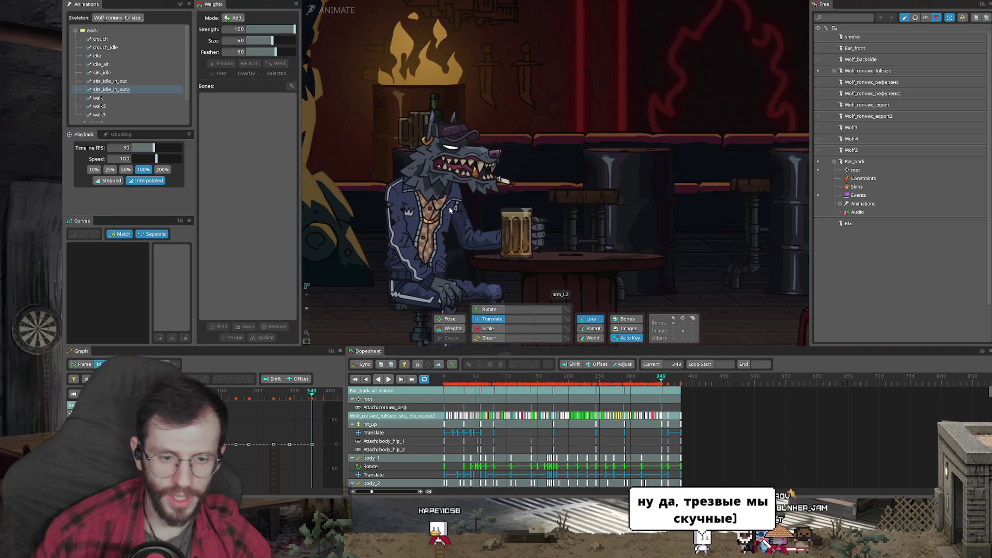
{"action": "left_click", "coordinate": [478, 242]}
- Check the arm pose at frames 351–360, show bones, and select the ik_arm_l control bone
{"action": "scroll", "coordinate": [713, 388], "scroll_direction": "up", "scroll_amount": 3}
{"action": "left_click", "coordinate": [675, 386]}
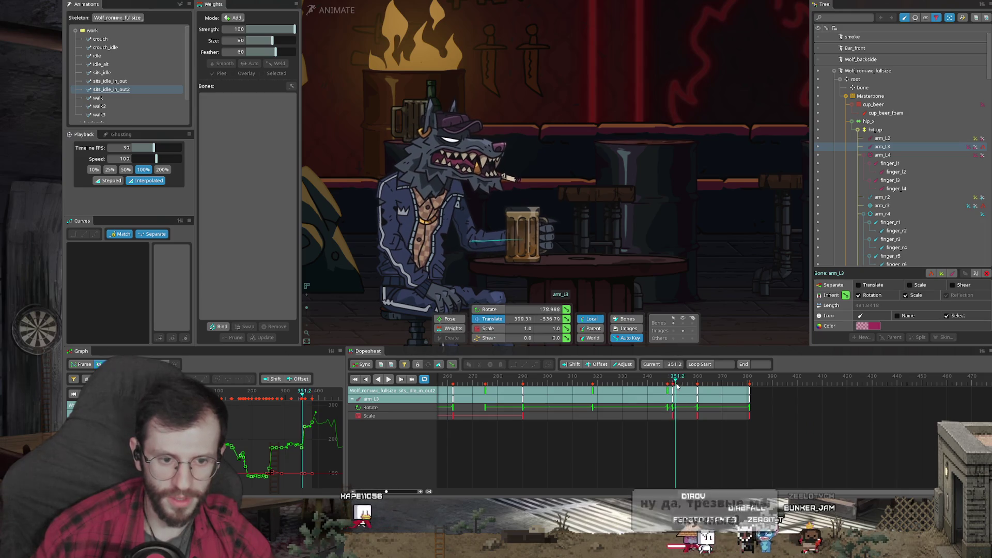
{"action": "left_click_drag", "start_coordinate": [677, 386], "coordinate": [698, 381]}
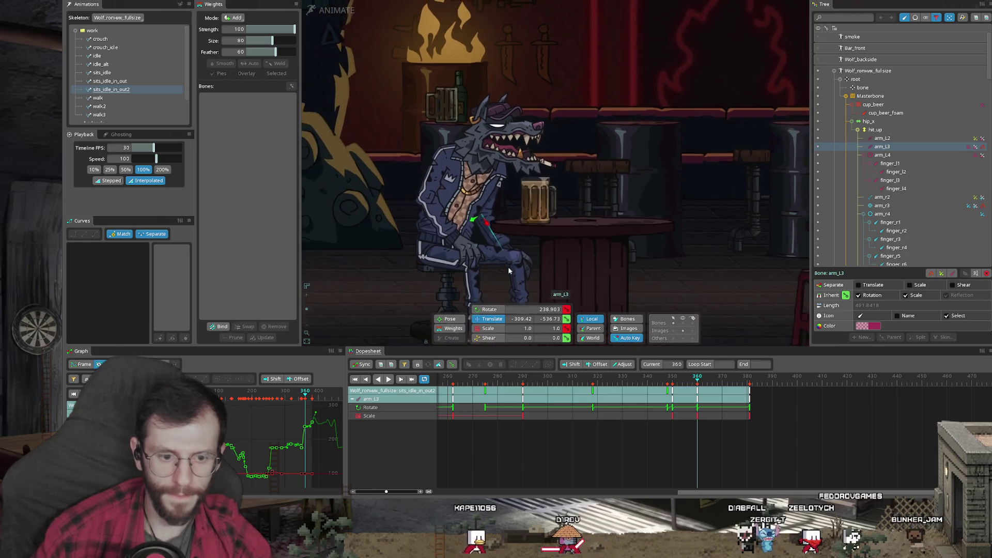
{"action": "left_click_drag", "start_coordinate": [515, 299], "coordinate": [557, 176]}
{"action": "left_click", "coordinate": [684, 324]}
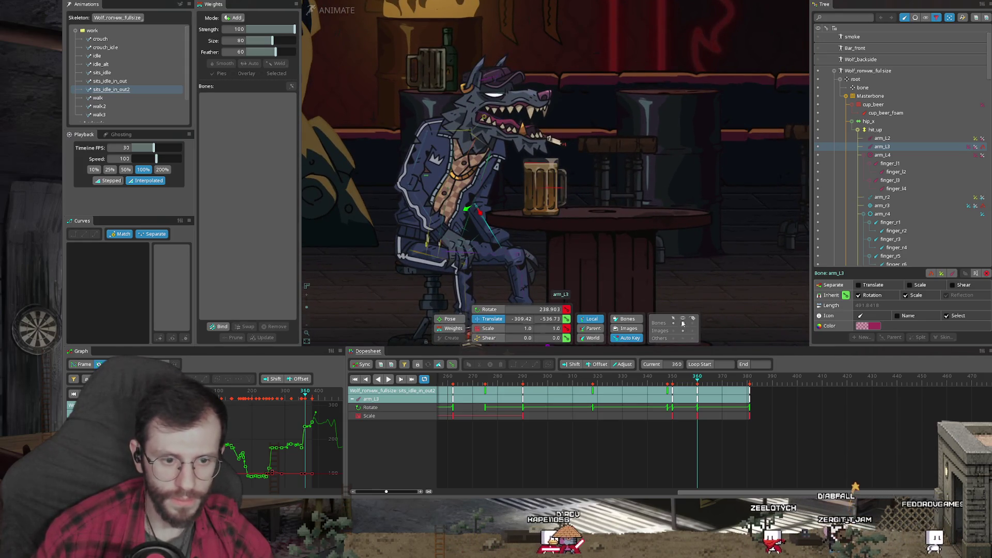
{"action": "left_click", "coordinate": [549, 187]}
- Copy the ik_arm_l IK key to frame 350 and preview the pose through frame 360
{"action": "left_click", "coordinate": [672, 385]}
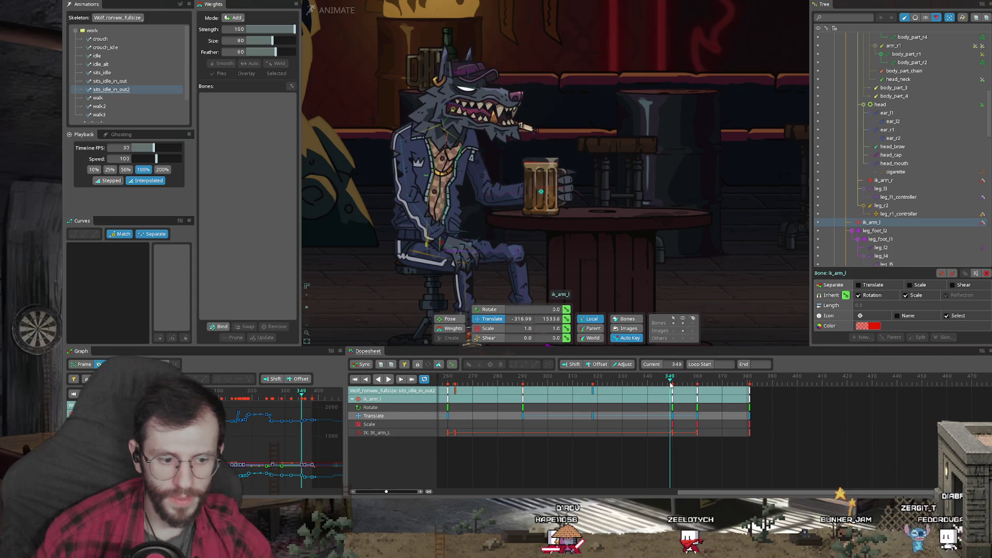
{"action": "scroll", "coordinate": [563, 434], "scroll_direction": "left", "scroll_amount": 3}
{"action": "left_click", "coordinate": [534, 433]}
{"action": "key", "text": "ctrl+c"}
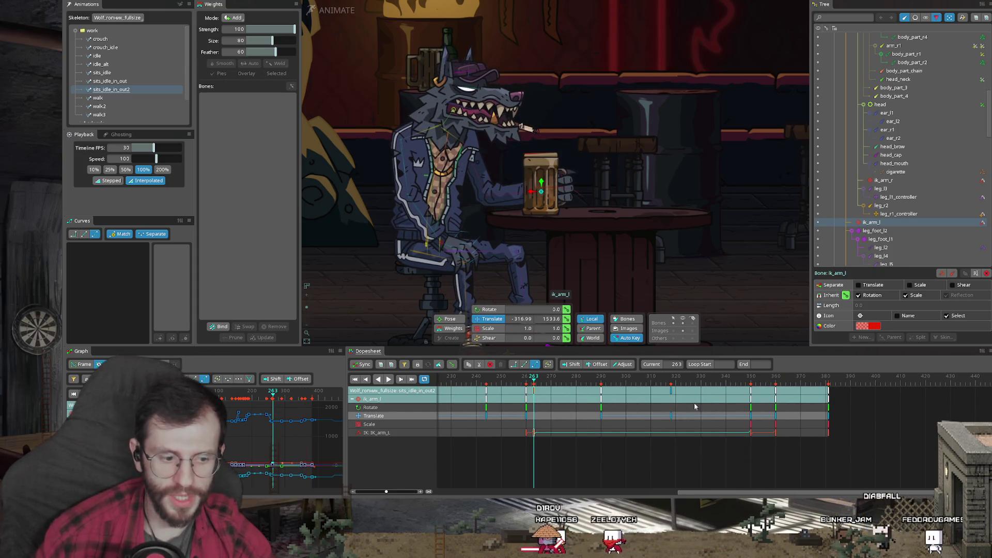
{"action": "key", "text": "ctrl+v"}
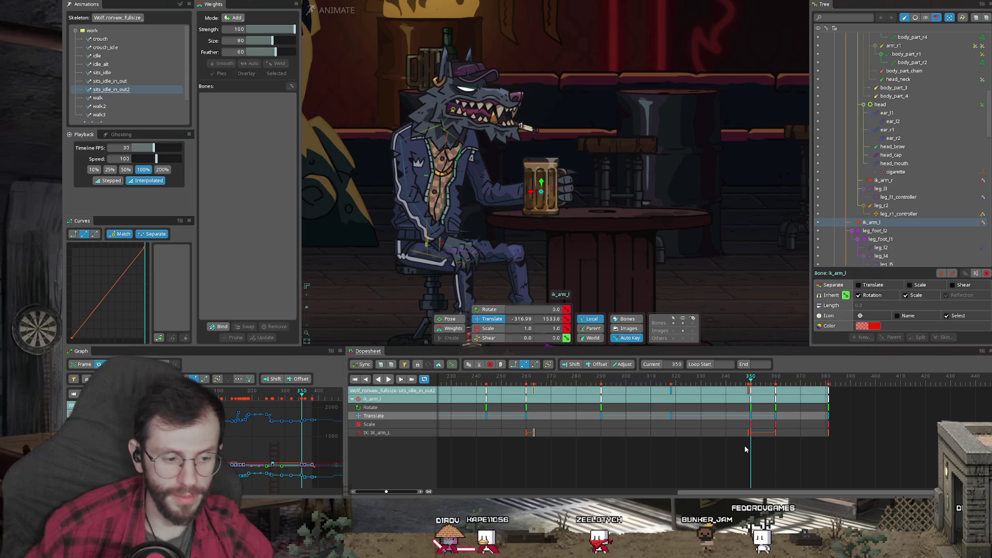
{"action": "left_click", "coordinate": [751, 391]}
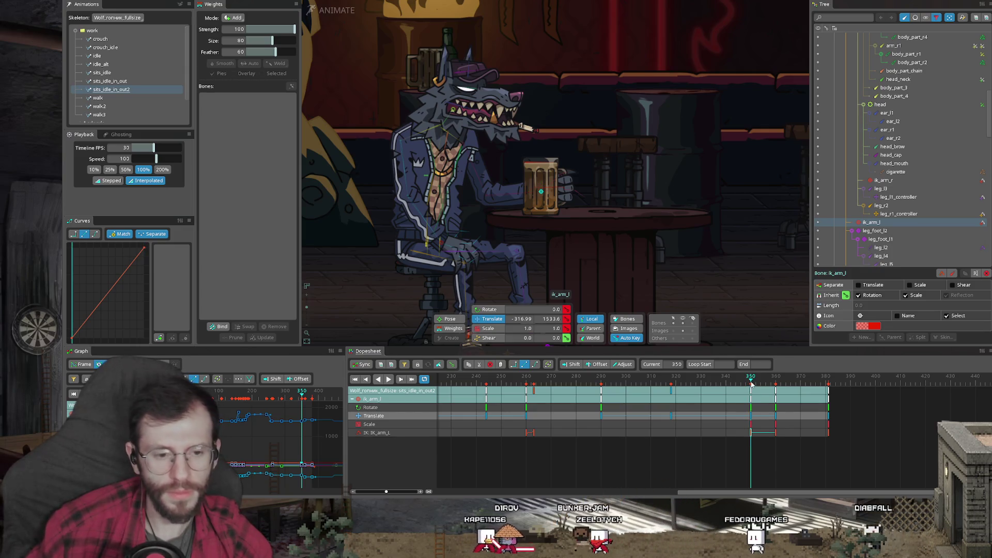
{"action": "left_click_drag", "start_coordinate": [752, 385], "coordinate": [776, 388]}
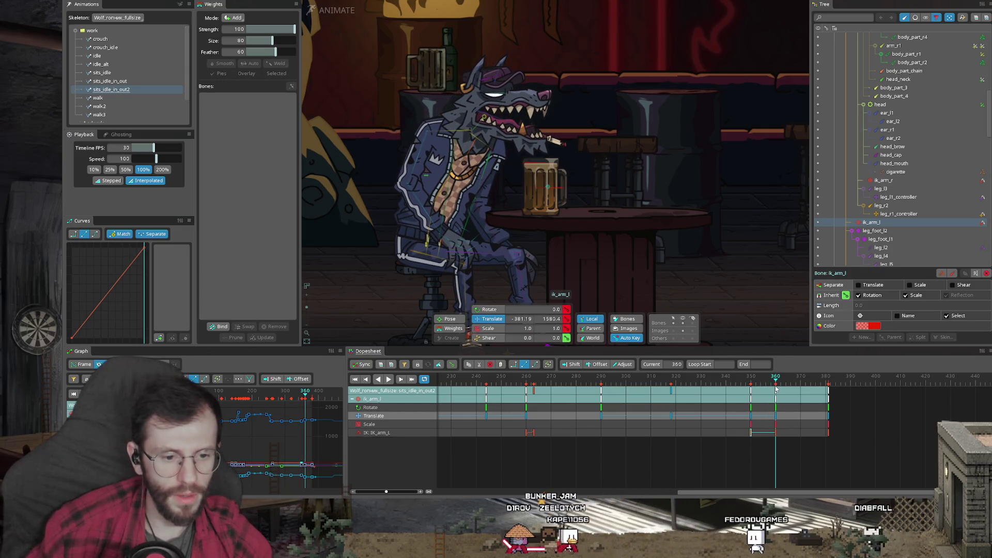
{"action": "mouse_move", "coordinate": [752, 385]}
{"action": "left_mouse_down"}
{"action": "mouse_move", "coordinate": [763, 383]}
{"action": "mouse_move", "coordinate": [751, 384]}
{"action": "left_mouse_up"}
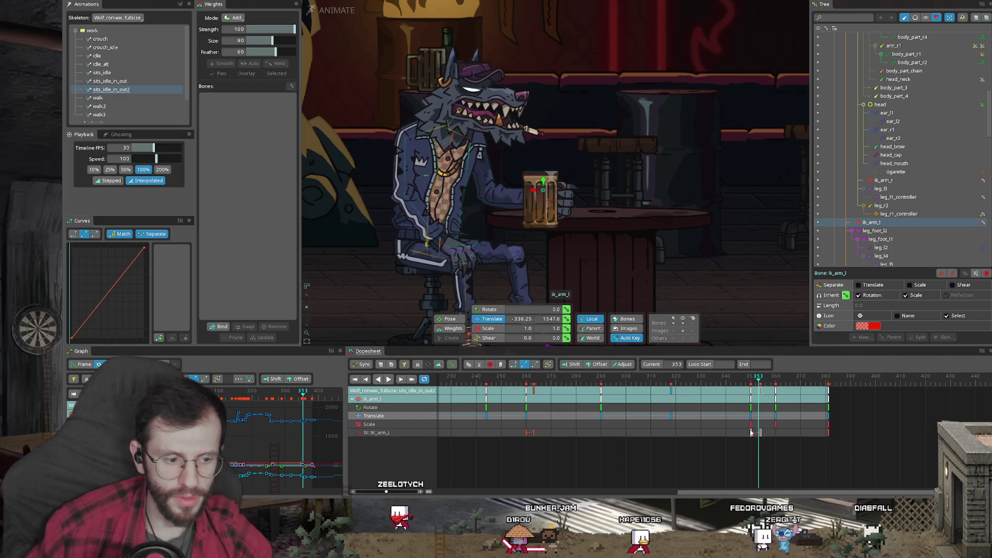
{"action": "left_click", "coordinate": [760, 433]}
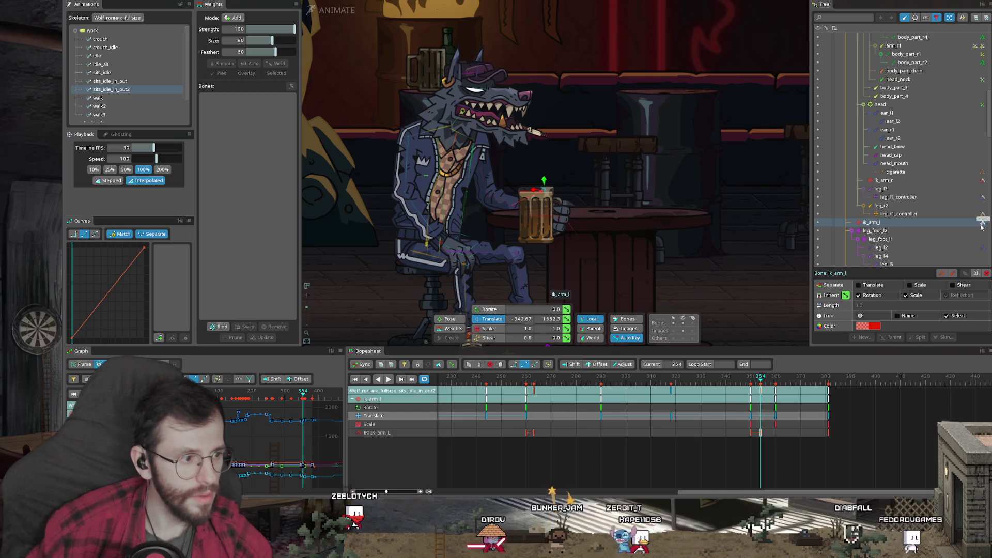
- Select the left arm's IK constraint and preview its mix fading out around frame 350
{"action": "left_click", "coordinate": [376, 433]}
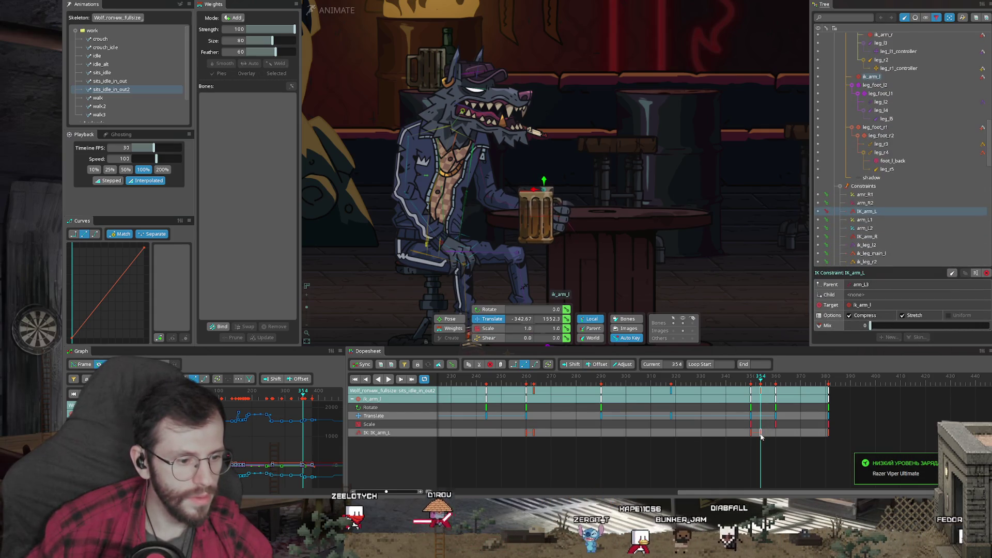
{"action": "left_click", "coordinate": [752, 384]}
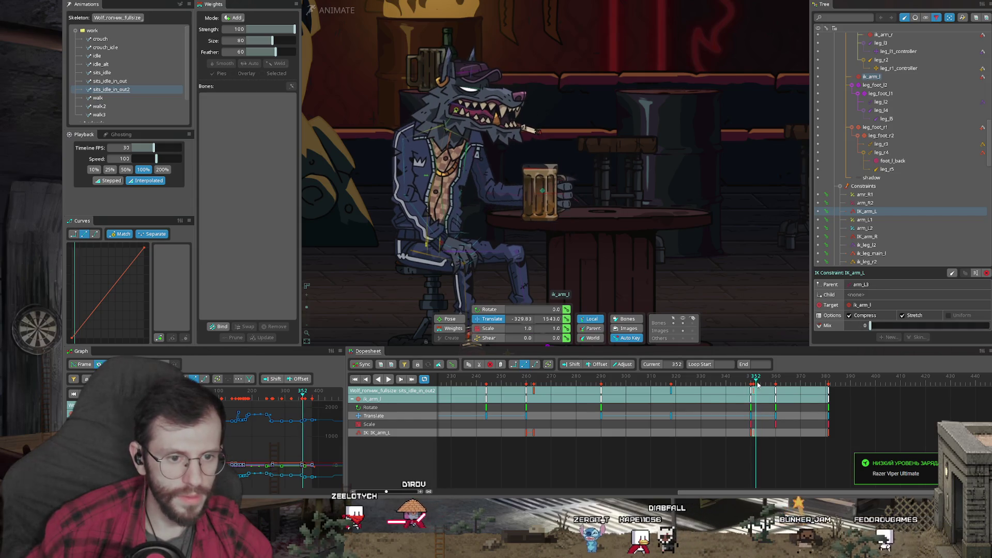
{"action": "left_click_drag", "start_coordinate": [752, 385], "coordinate": [756, 433]}
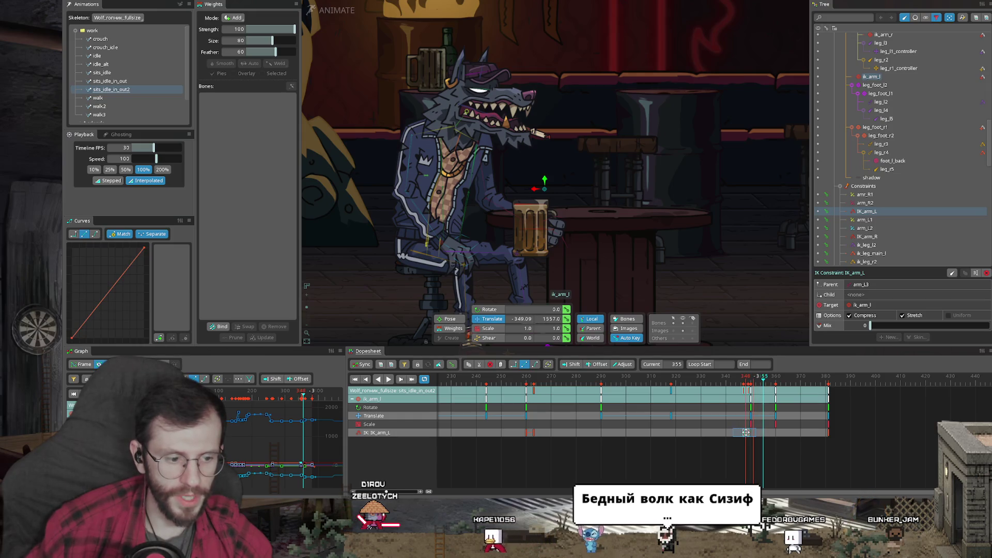
{"action": "left_click", "coordinate": [741, 476]}
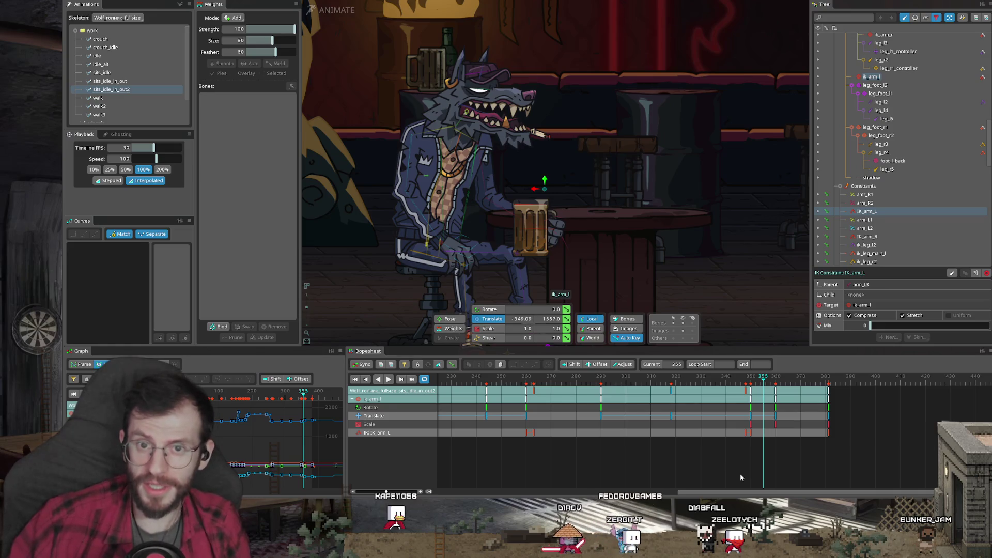
- Play back and scrub frames 345–350 to verify the IK mix fade
{"action": "key", "text": "space"}
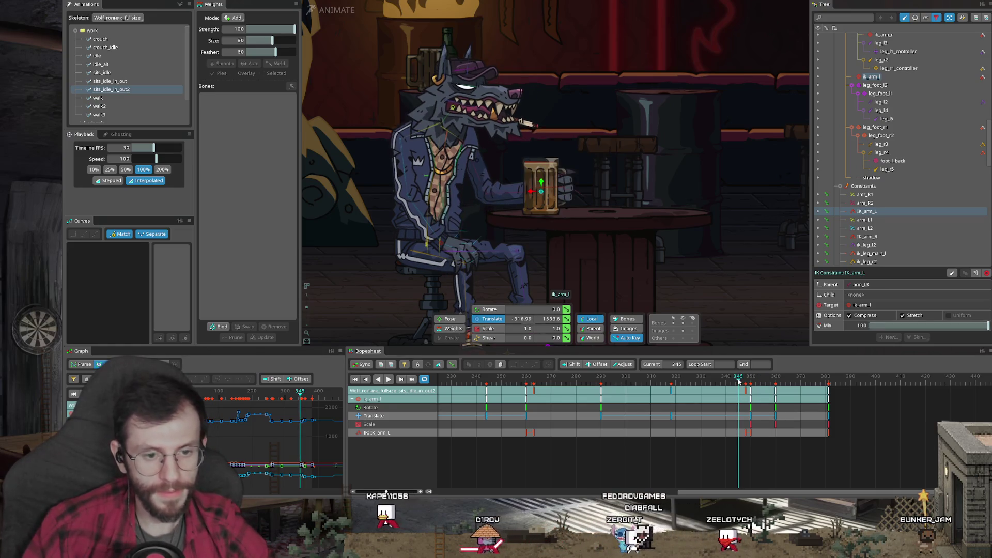
{"action": "left_click", "coordinate": [738, 383]}
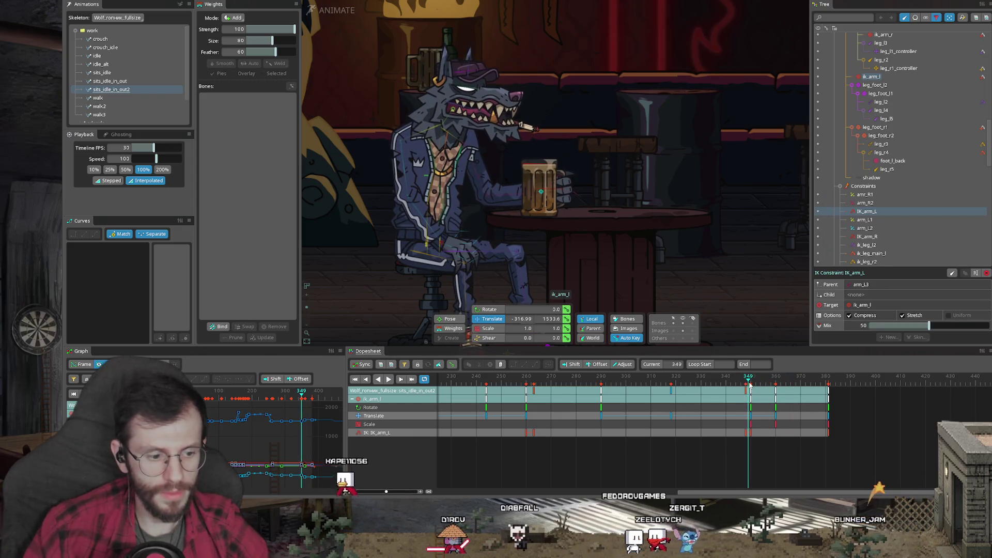
{"action": "left_click_drag", "start_coordinate": [740, 384], "coordinate": [750, 385]}
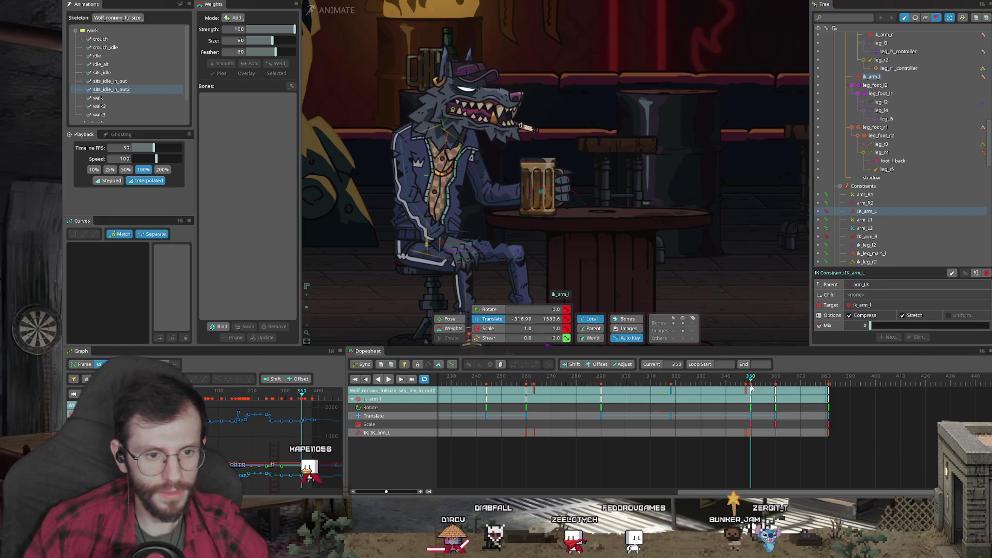
{"action": "scroll", "coordinate": [546, 264], "scroll_direction": "up", "scroll_amount": 5}
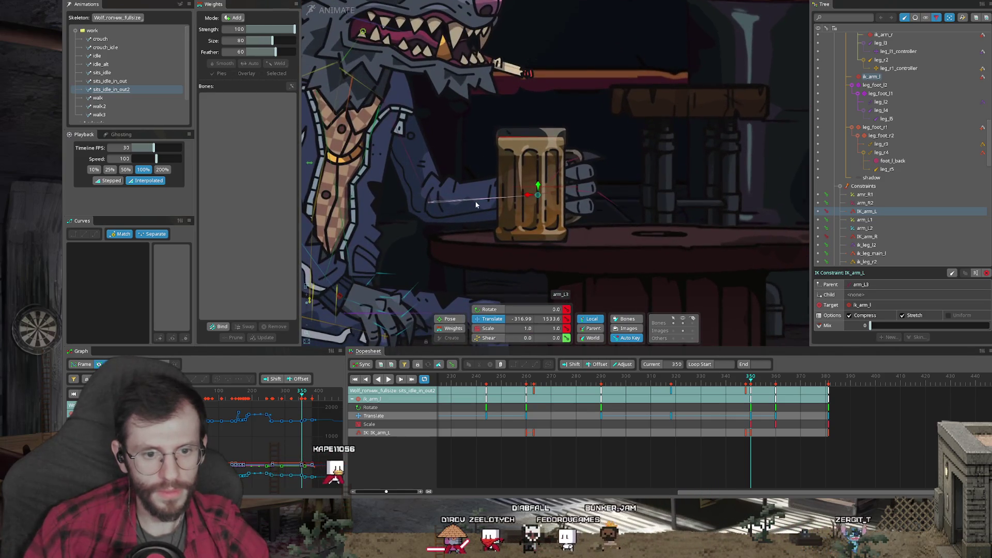
- Inspect the arm_L3, arm_L2 and ik_arm_l bones, checking the ik_arm_l keys near frame 350
{"action": "left_click", "coordinate": [566, 294]}
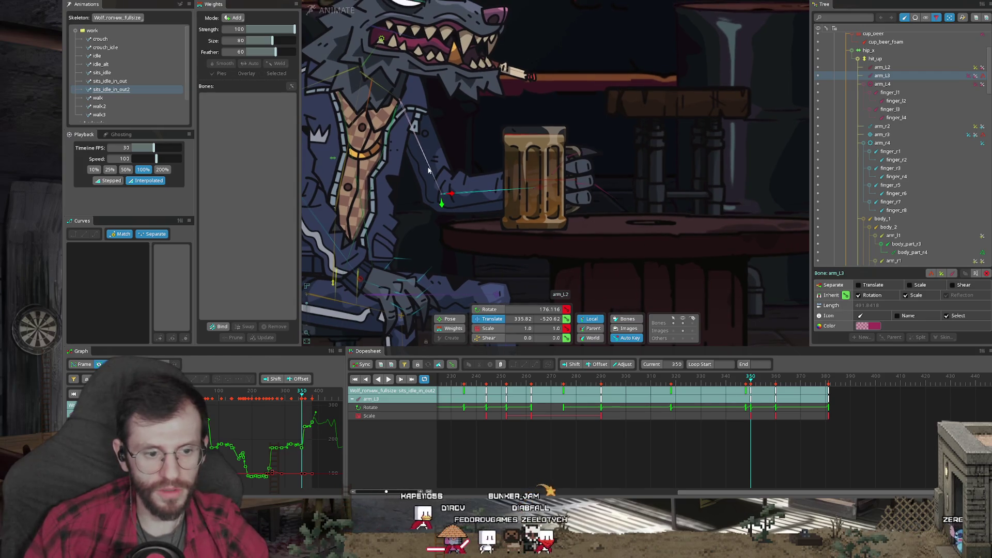
{"action": "left_click", "coordinate": [495, 209]}
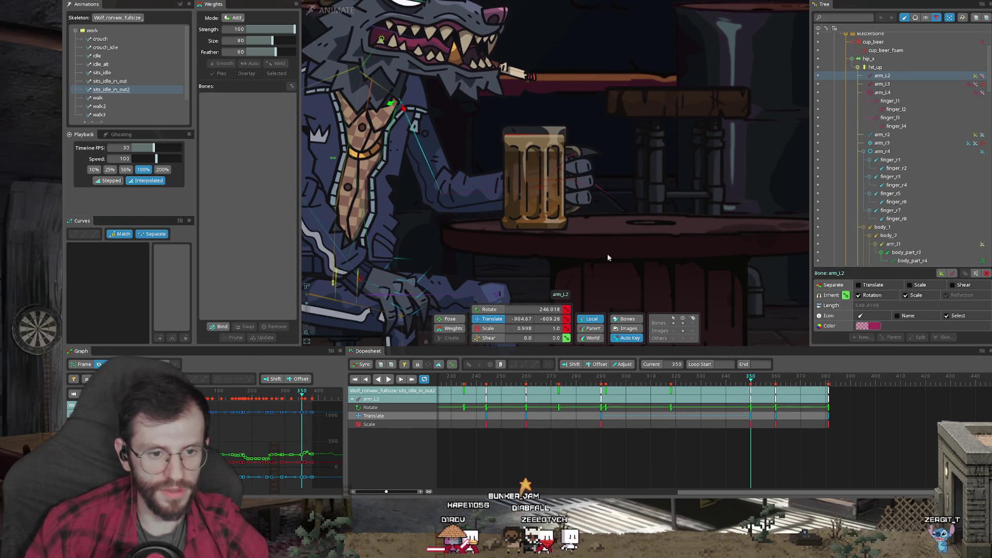
{"action": "left_click", "coordinate": [541, 187]}
{"action": "mouse_move", "coordinate": [749, 462]}
{"action": "left_mouse_down"}
{"action": "mouse_move", "coordinate": [727, 435]}
{"action": "mouse_move", "coordinate": [763, 435]}
{"action": "left_mouse_up"}
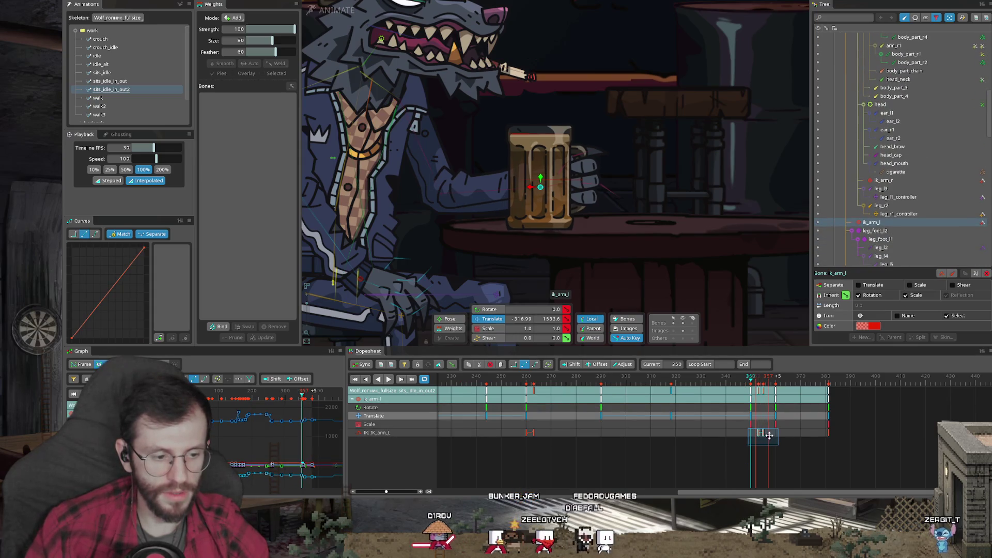
{"action": "left_click", "coordinate": [752, 393]}
- Check arm_L2's pose at frame 354, then select cup_beer and open the Beer transform constraint
{"action": "left_click", "coordinate": [452, 173]}
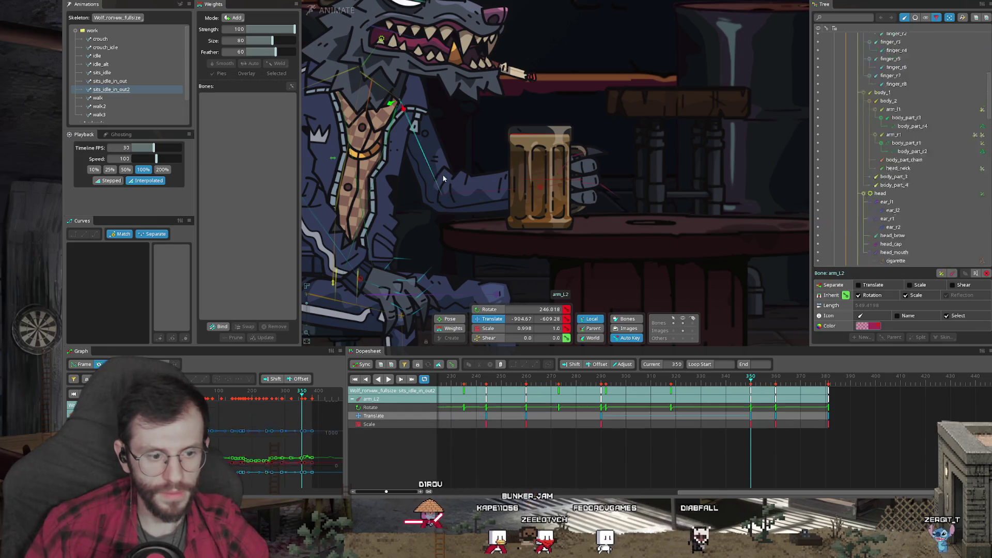
{"action": "left_click_drag", "start_coordinate": [751, 383], "coordinate": [759, 381]}
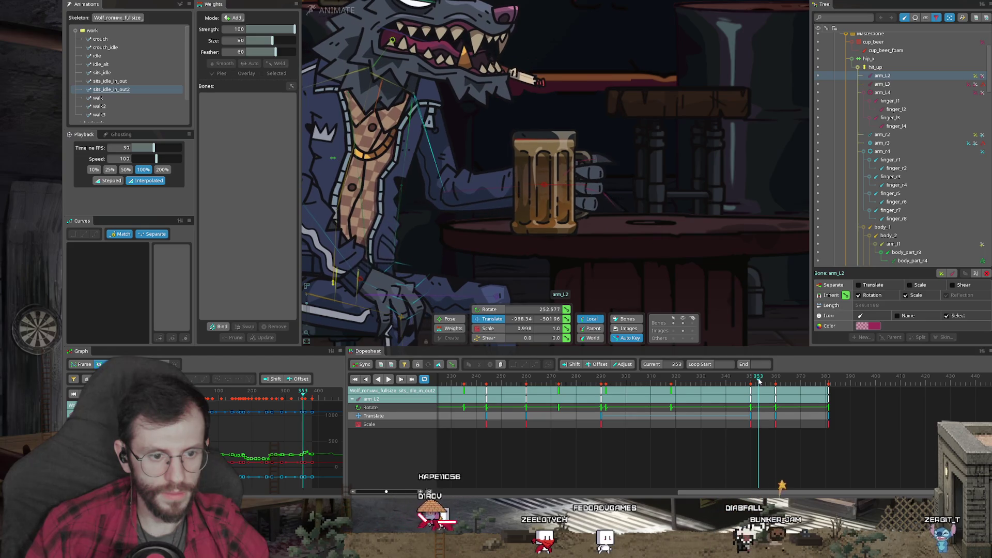
{"action": "left_click", "coordinate": [559, 185]}
{"action": "left_click", "coordinate": [983, 76]}
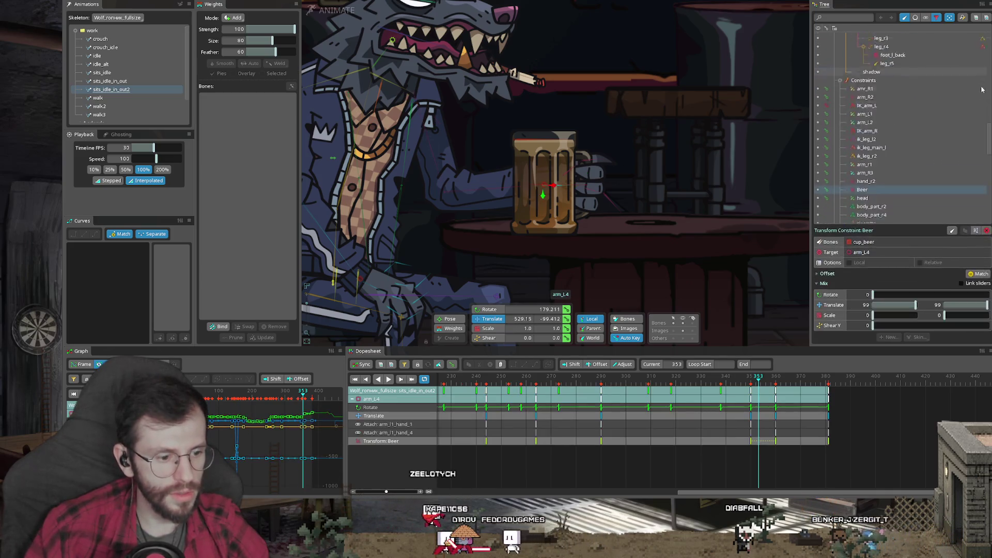
{"action": "left_click", "coordinate": [759, 440]}
{"action": "left_click_drag", "start_coordinate": [756, 383], "coordinate": [767, 383]}
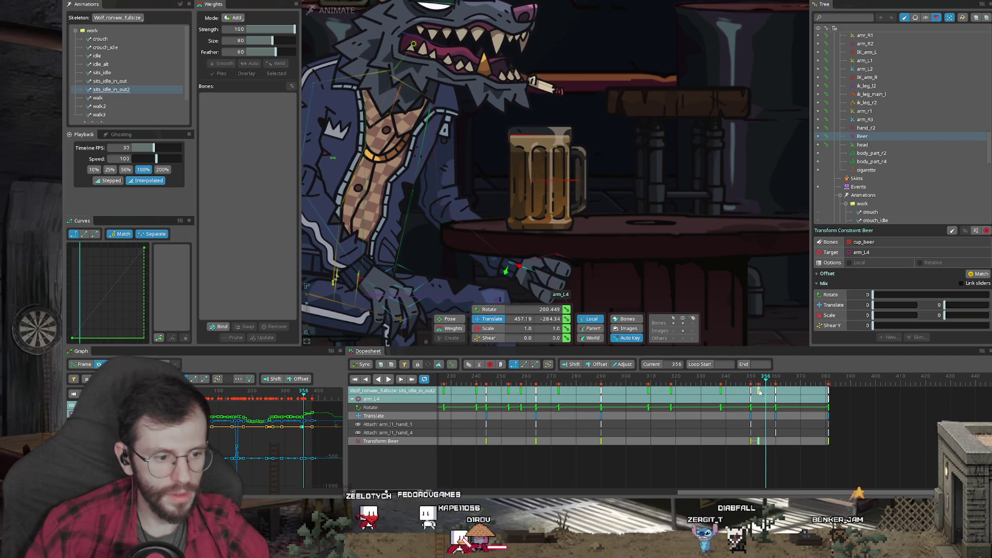
{"action": "left_click", "coordinate": [753, 381]}
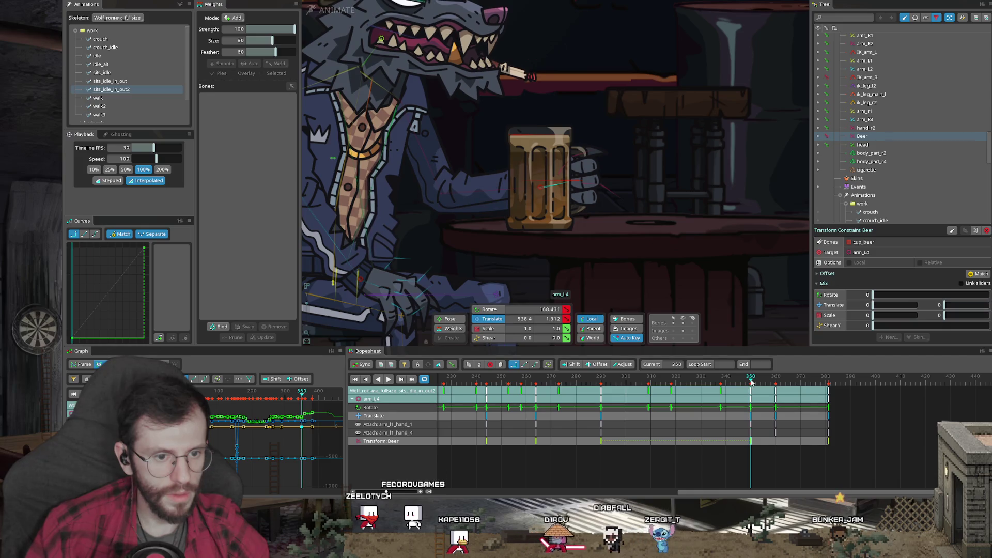
{"action": "left_click_drag", "start_coordinate": [754, 382], "coordinate": [763, 381]}
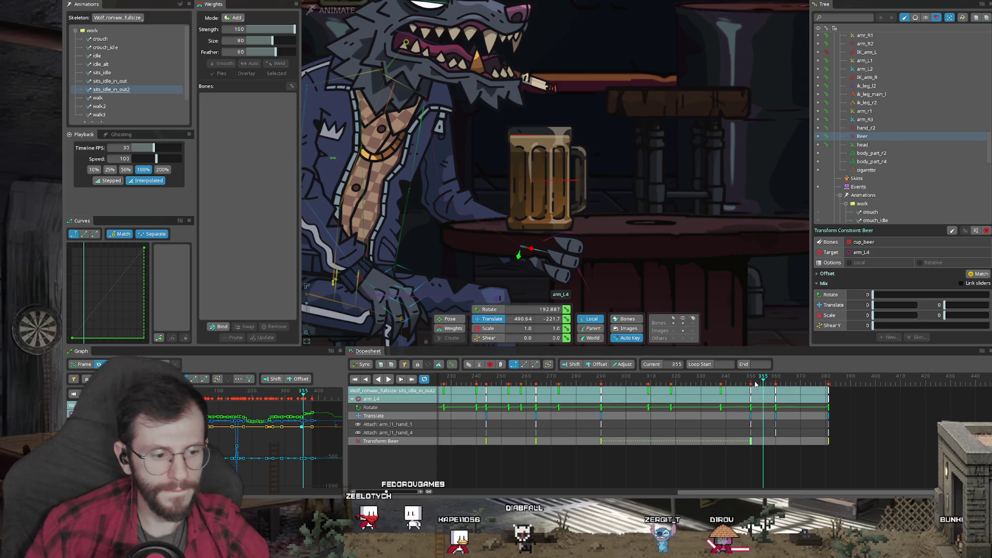
{"action": "left_click", "coordinate": [752, 382]}
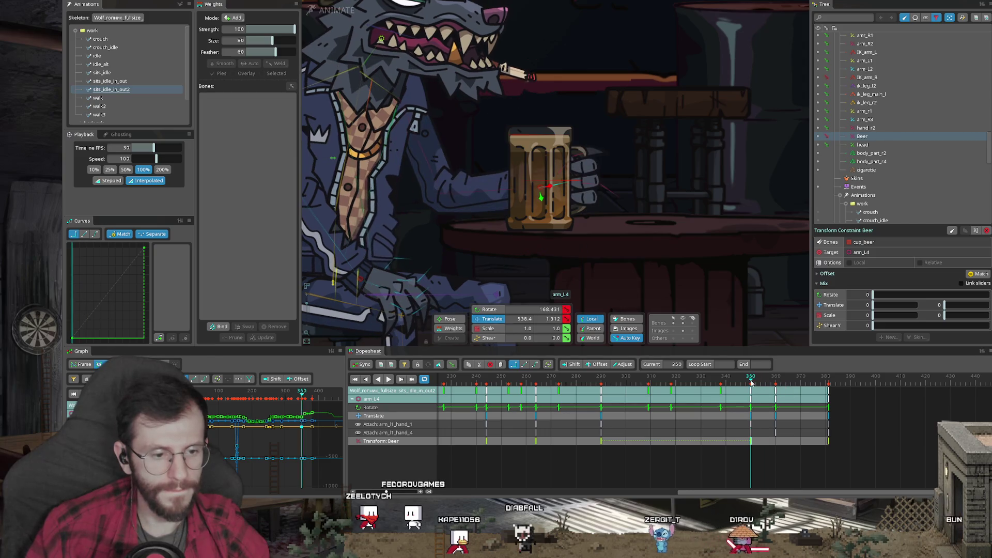
{"action": "left_click", "coordinate": [581, 173]}
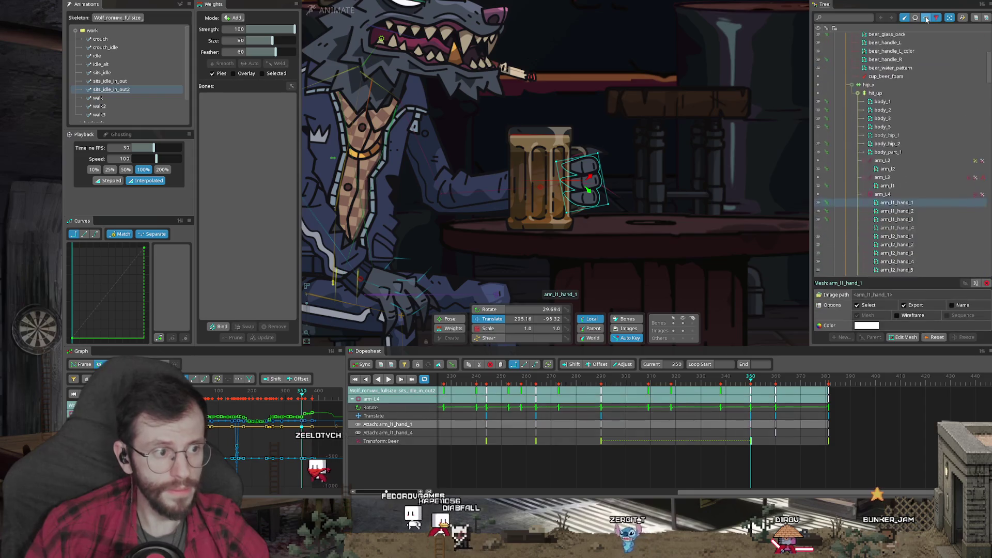
- At frame 350, hide arm_l1_hand_1 and show arm_l1_hand_4 in the Tree
{"action": "scroll", "coordinate": [819, 194], "scroll_direction": "down", "scroll_amount": 1}
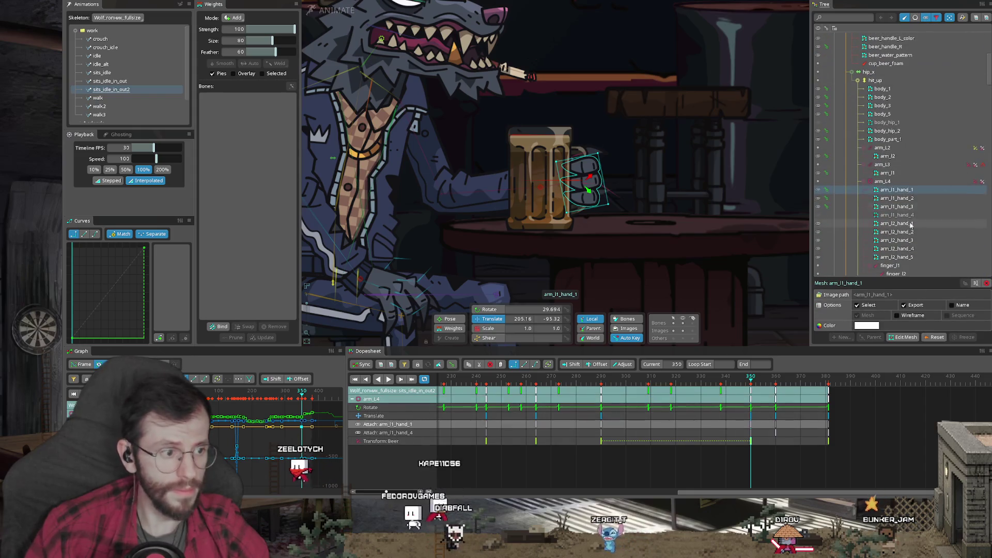
{"action": "left_click", "coordinate": [818, 192]}
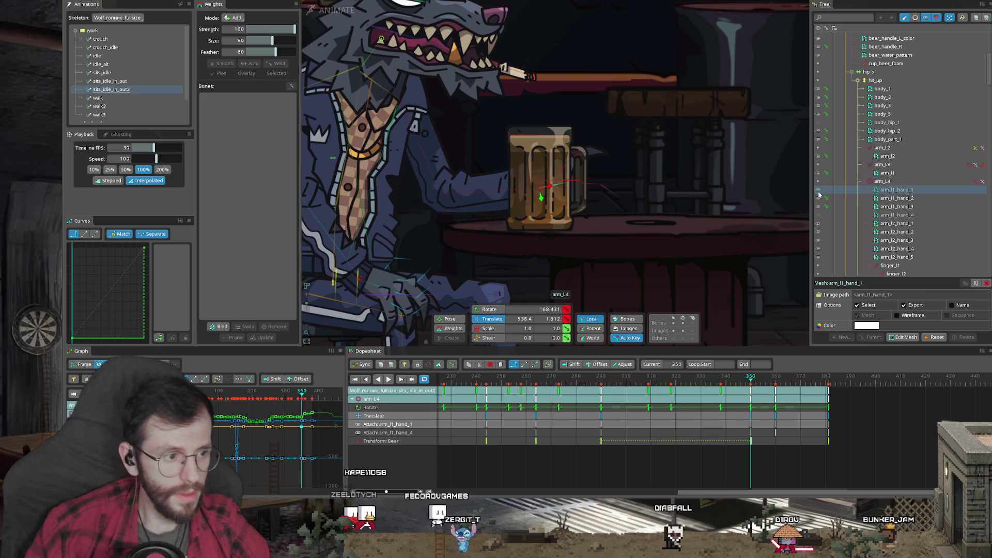
{"action": "left_click", "coordinate": [818, 216]}
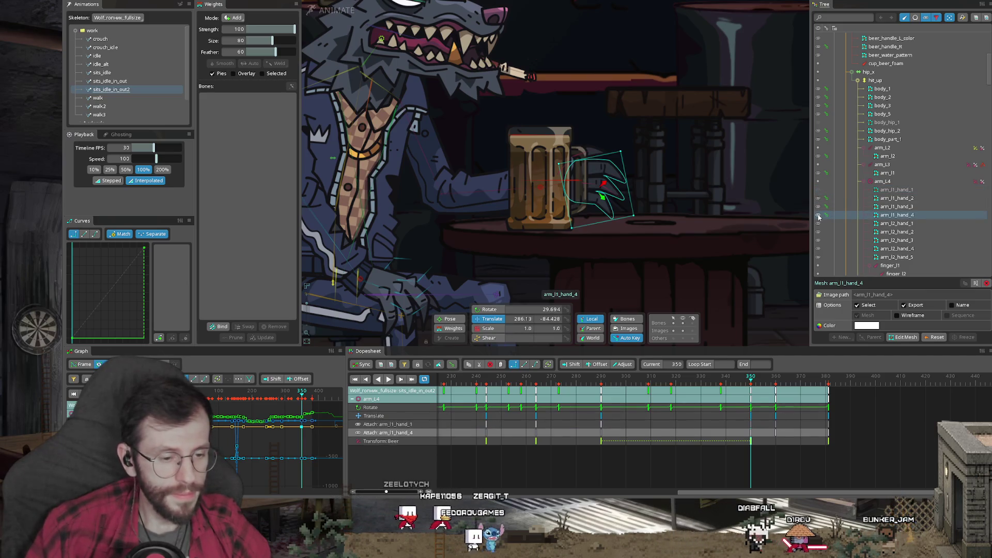
{"action": "left_click", "coordinate": [753, 381]}
- Preview the hand swap around frame 350 and select the arm_l1_hand_4 hand mesh
{"action": "key", "text": "space"}
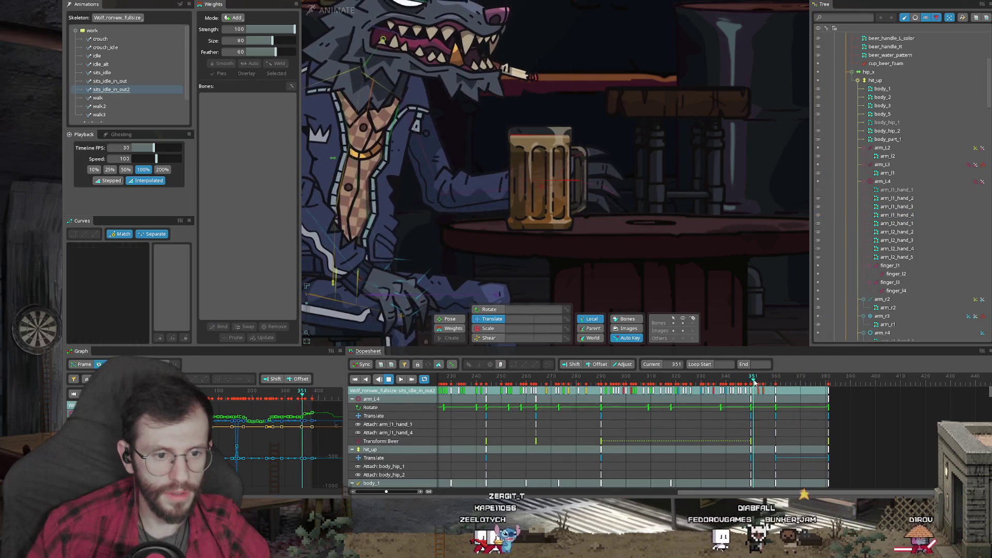
{"action": "scroll", "coordinate": [694, 331], "scroll_direction": "down", "scroll_amount": 3}
{"action": "key", "text": "space"}
{"action": "scroll", "coordinate": [756, 399], "scroll_direction": "up", "scroll_amount": 2}
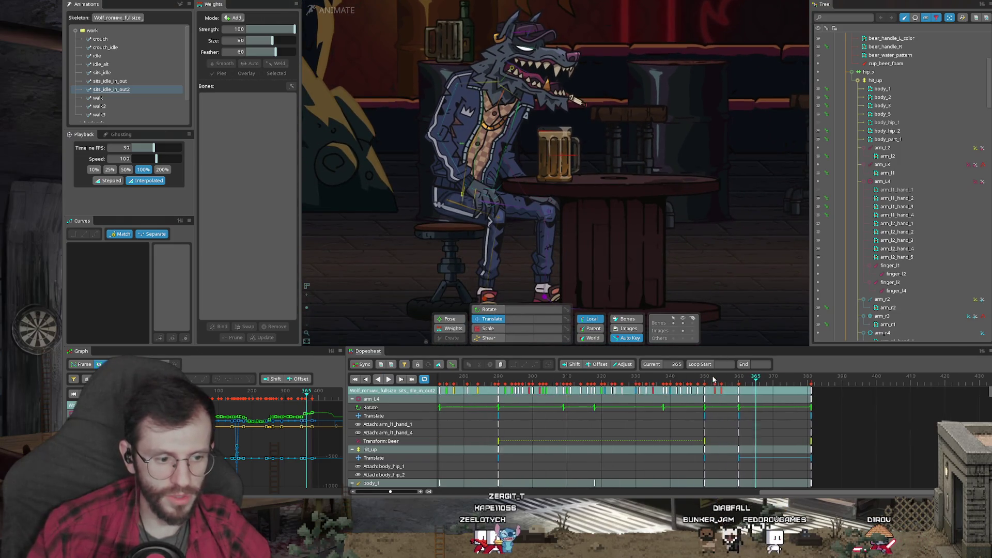
{"action": "left_click", "coordinate": [704, 381]}
{"action": "key", "text": "space"}
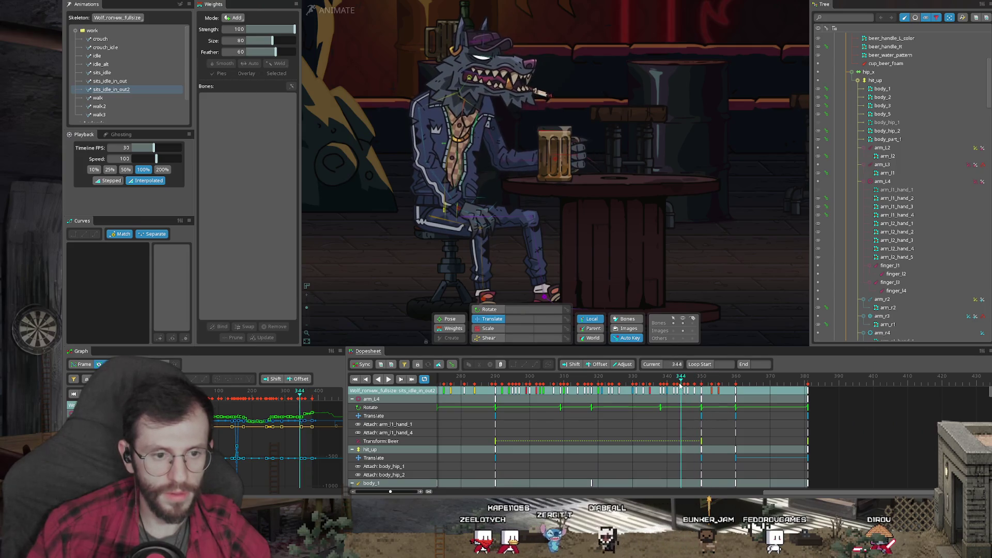
{"action": "left_click", "coordinate": [701, 381]}
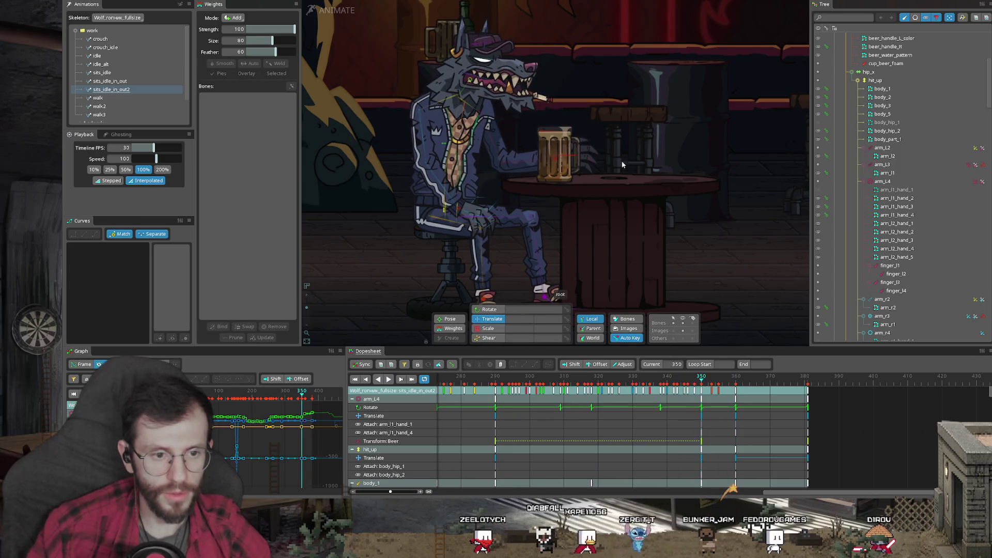
{"action": "scroll", "coordinate": [587, 155], "scroll_direction": "up", "scroll_amount": 2}
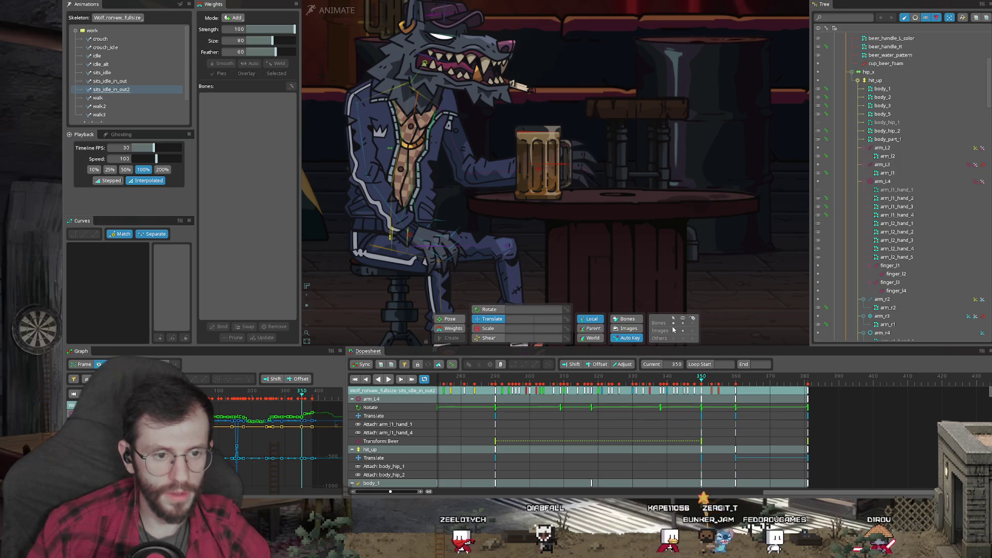
{"action": "scroll", "coordinate": [563, 151], "scroll_direction": "up", "scroll_amount": 1}
{"action": "left_click", "coordinate": [586, 174]}
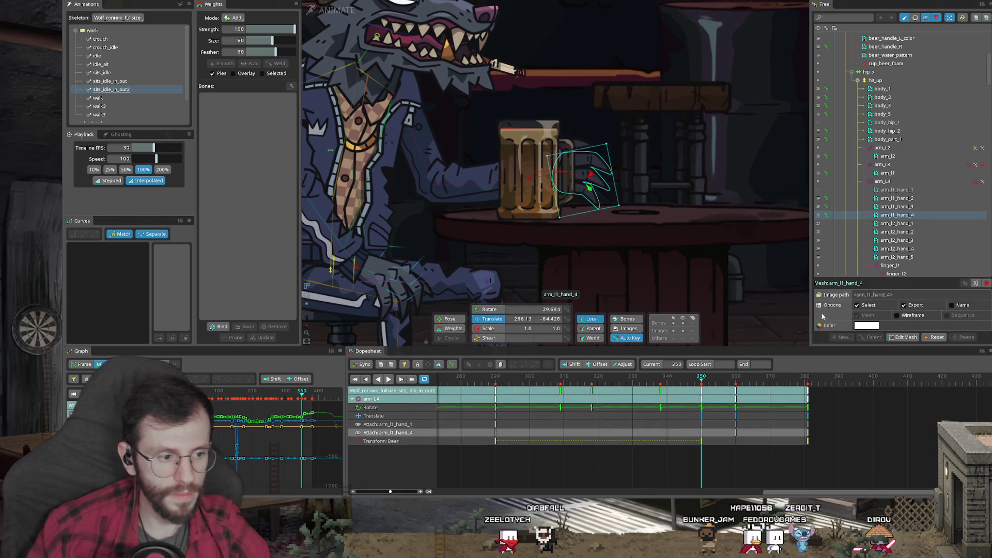
- Shift the hand attachment key from frame 350 to 351, preview it, then select arm_L2's keys
{"action": "left_click_drag", "start_coordinate": [694, 434], "coordinate": [701, 424]}
{"action": "key", "text": "Escape"}
{"action": "key", "text": "space"}
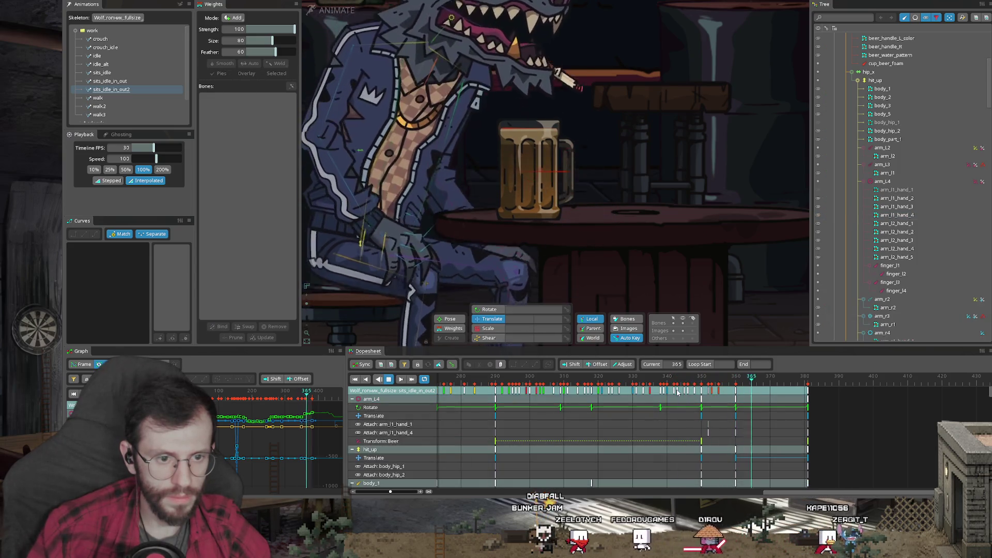
{"action": "key", "text": "space"}
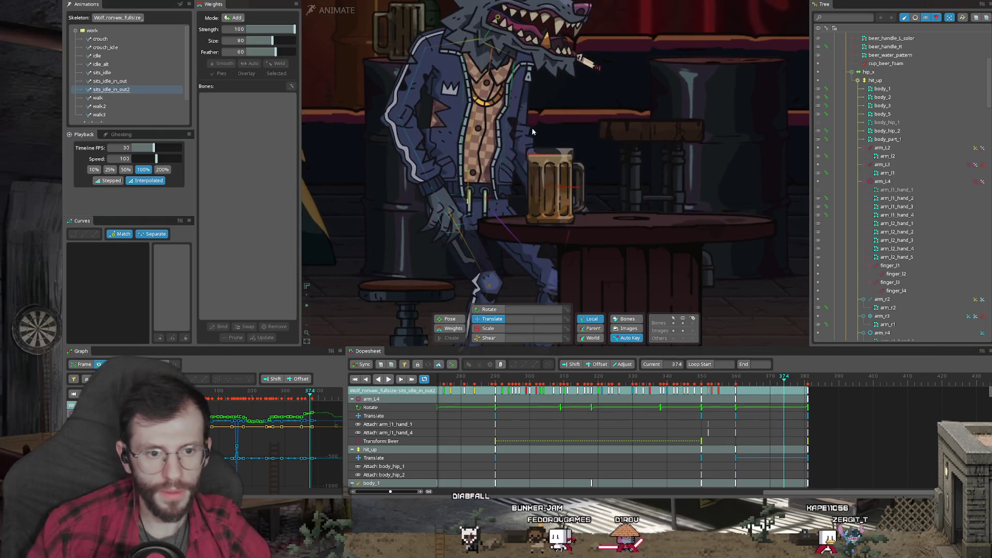
{"action": "left_click", "coordinate": [514, 110]}
{"action": "left_click", "coordinate": [703, 389]}
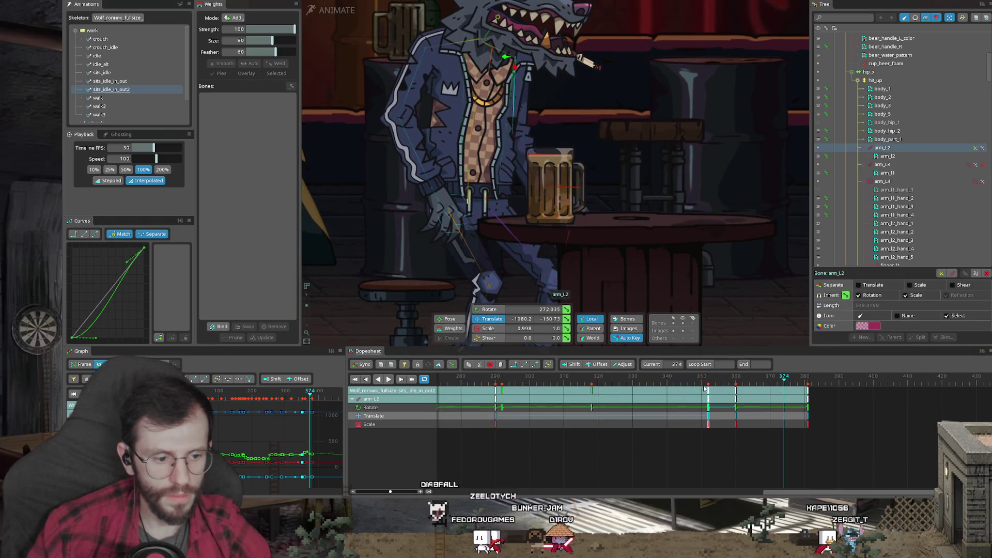
- Move arm_L2's keys from frame 351 to 349, then select arm_L3 and scrub to the end
{"action": "left_click_drag", "start_coordinate": [703, 388], "coordinate": [697, 389]}
{"action": "left_click", "coordinate": [735, 377]}
{"action": "key", "text": "ctrl+z"}
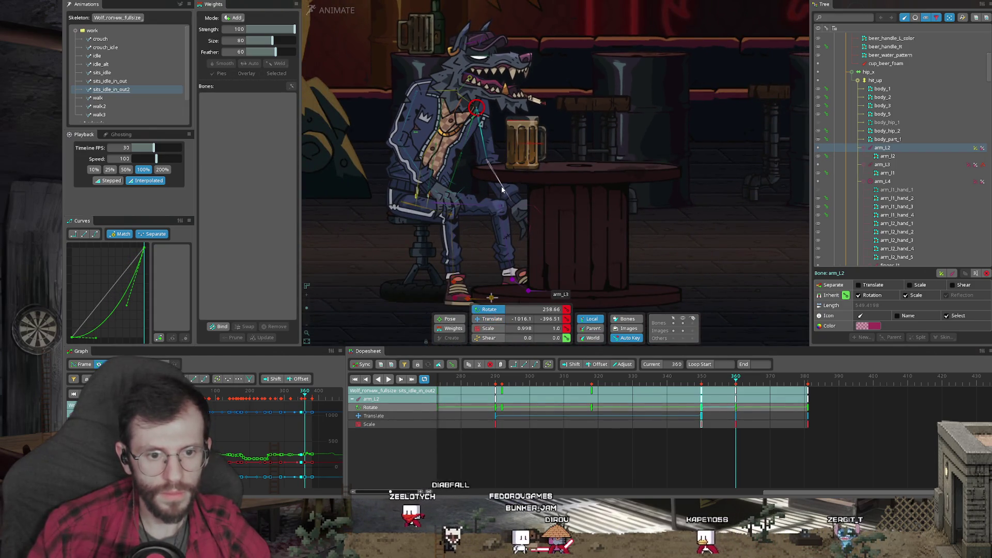
{"action": "left_click", "coordinate": [502, 190]}
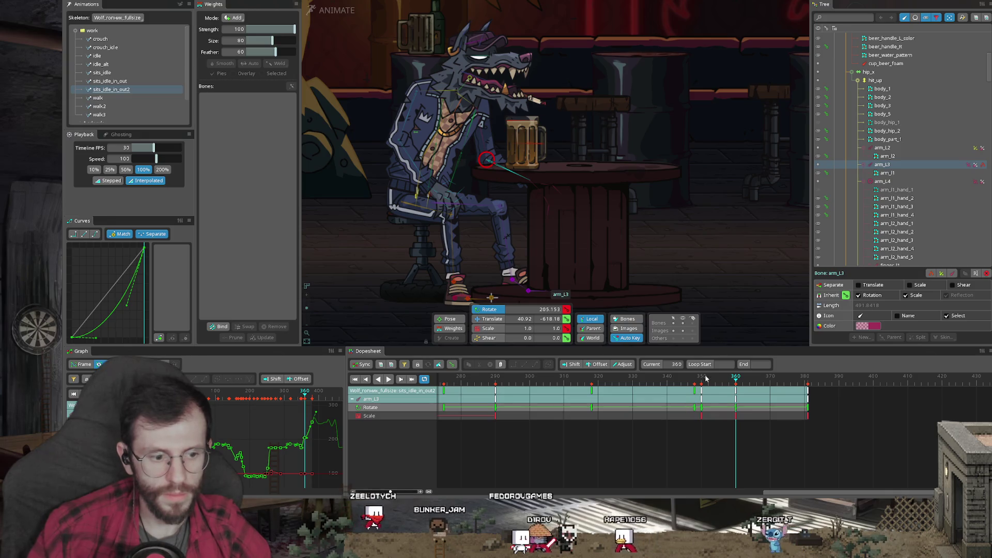
{"action": "left_click_drag", "start_coordinate": [701, 382], "coordinate": [750, 385]}
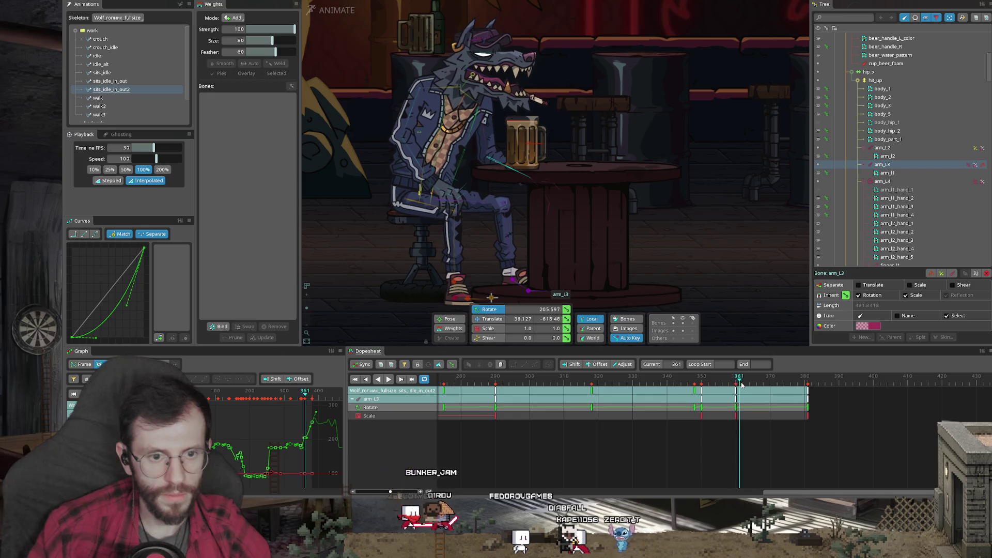
{"action": "mouse_move", "coordinate": [750, 385]}
{"action": "left_mouse_down"}
{"action": "mouse_move", "coordinate": [806, 386]}
{"action": "mouse_move", "coordinate": [787, 385]}
{"action": "left_mouse_up"}
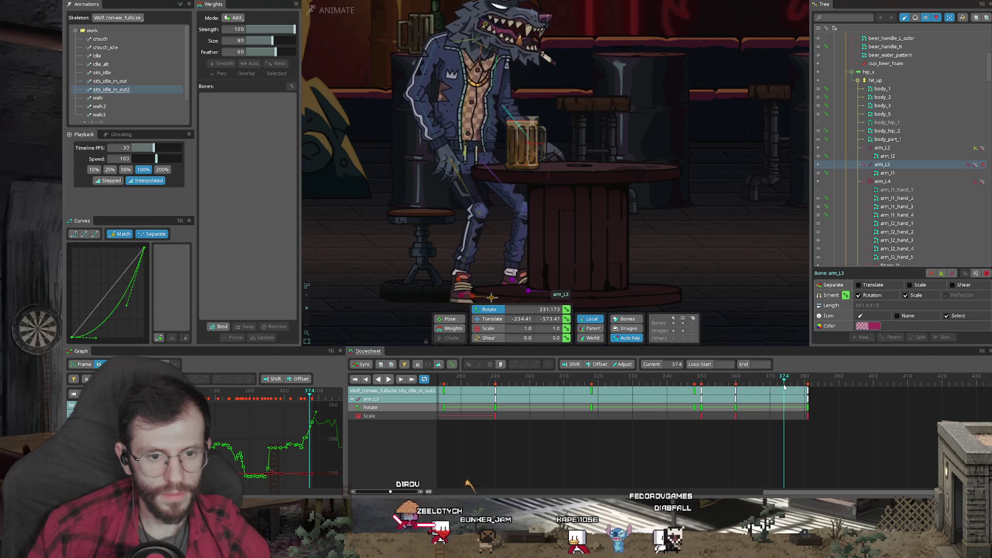
{"action": "scroll", "coordinate": [451, 194], "scroll_direction": "up", "scroll_amount": 2}
- Select the leg_r2_seat mesh and move its Attach: leg_r2 key from frame 364 to 362
{"action": "left_click", "coordinate": [464, 193]}
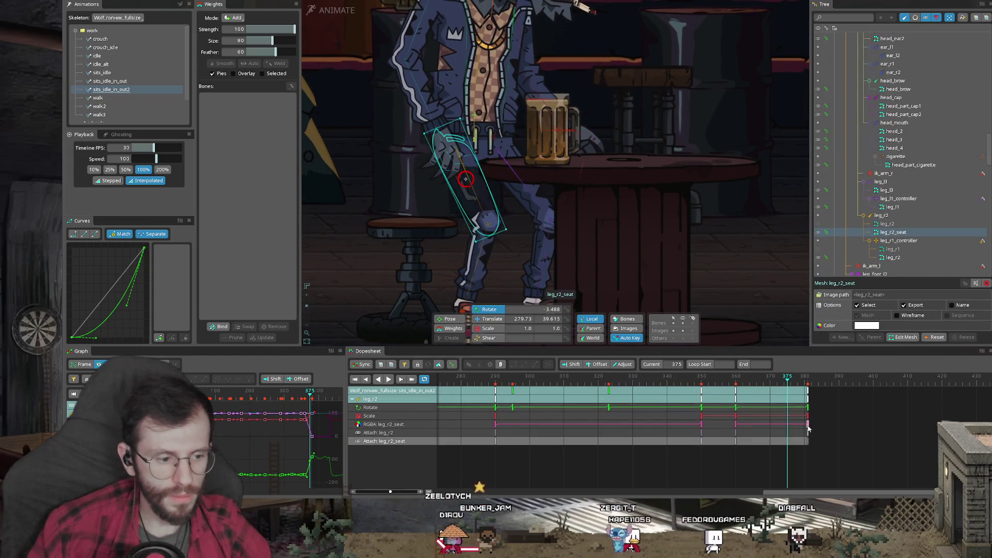
{"action": "mouse_move", "coordinate": [744, 382]}
{"action": "left_mouse_down"}
{"action": "mouse_move", "coordinate": [763, 381]}
{"action": "mouse_move", "coordinate": [749, 382]}
{"action": "left_mouse_up"}
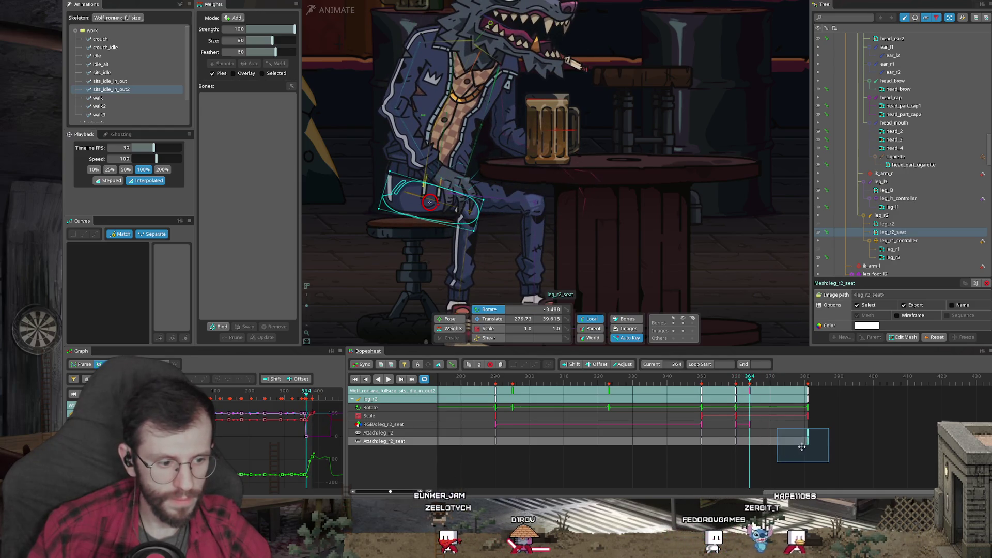
{"action": "left_click", "coordinate": [744, 381]}
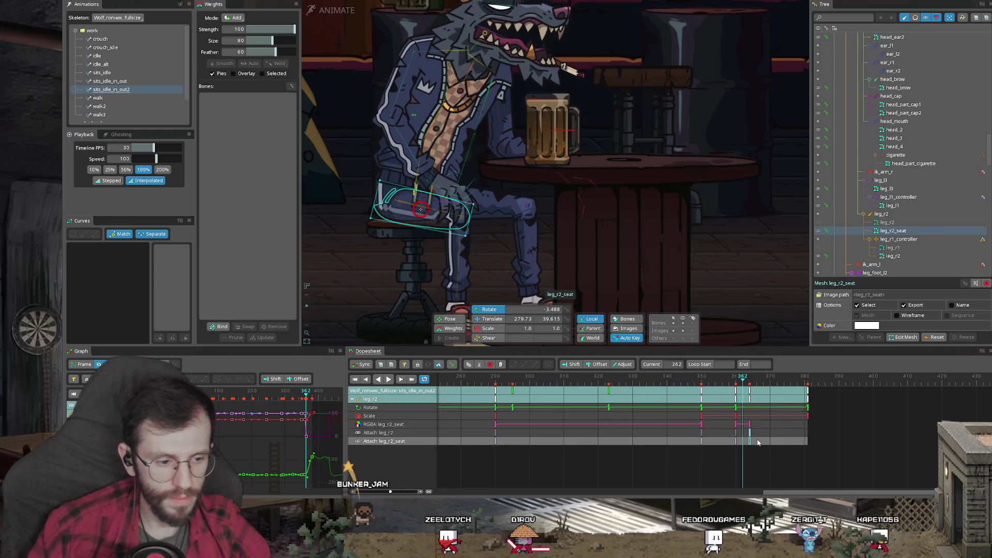
{"action": "left_click_drag", "start_coordinate": [750, 436], "coordinate": [742, 439]}
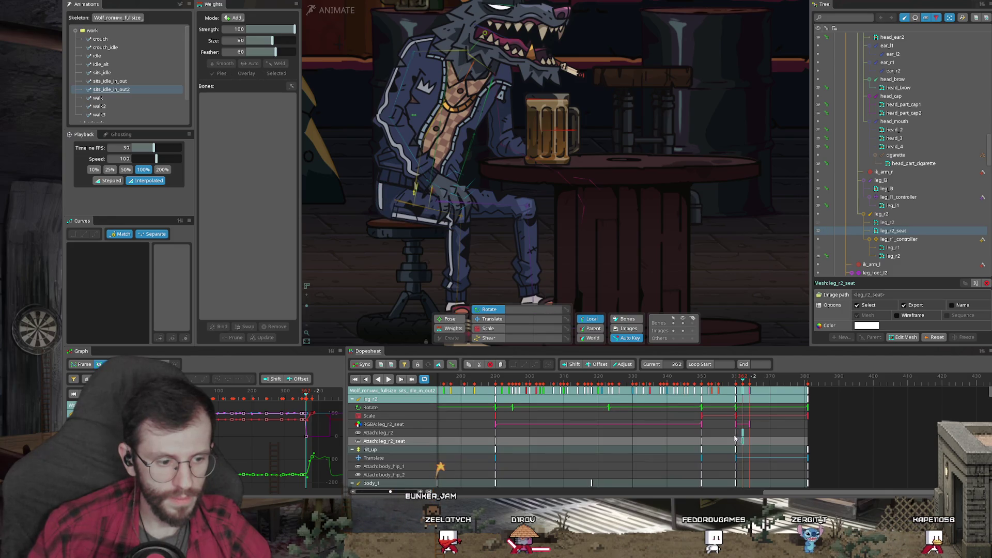
{"action": "left_click", "coordinate": [736, 435]}
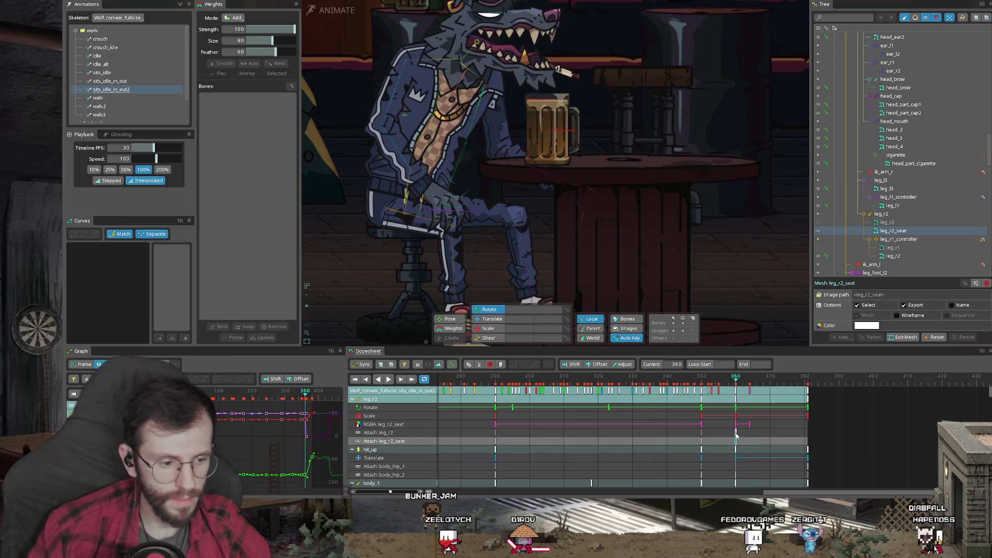